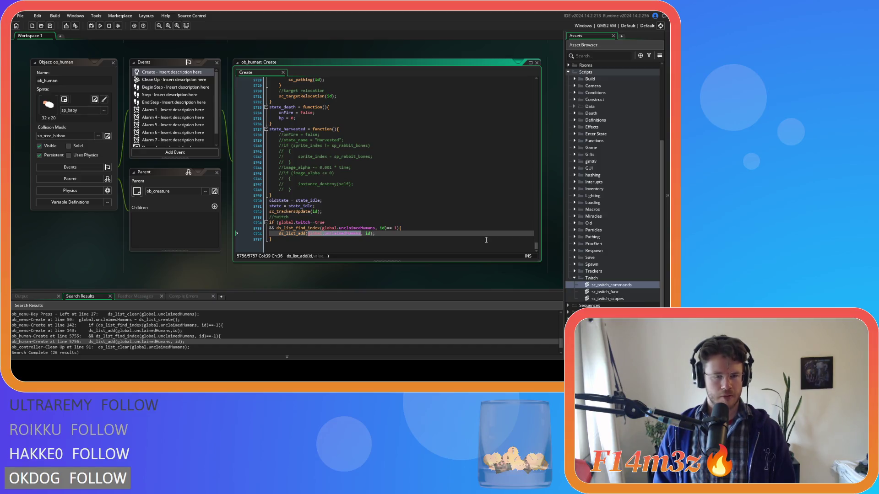
# Open ob_menu's Create code at line 143 and review the Twitch callback's age check on line 135.
pyautogui.doubleClick(105, 330)
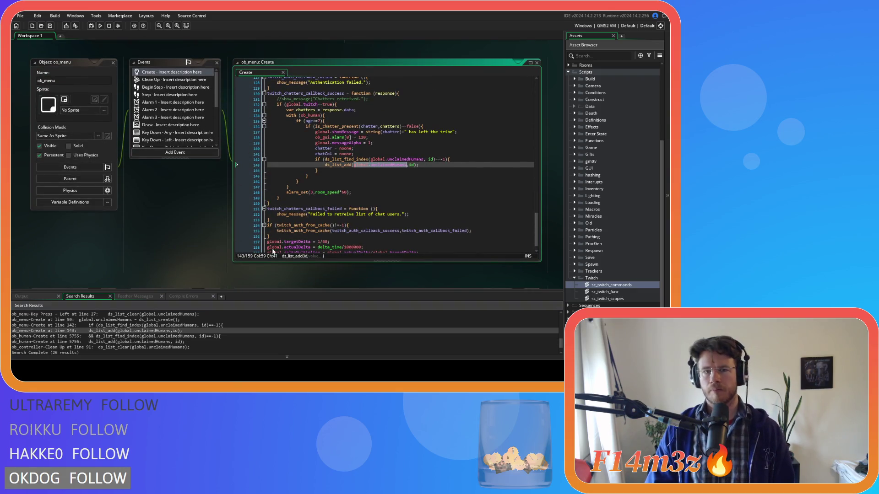
pyautogui.press('Up')
pyautogui.press('Up')
pyautogui.press('Up')
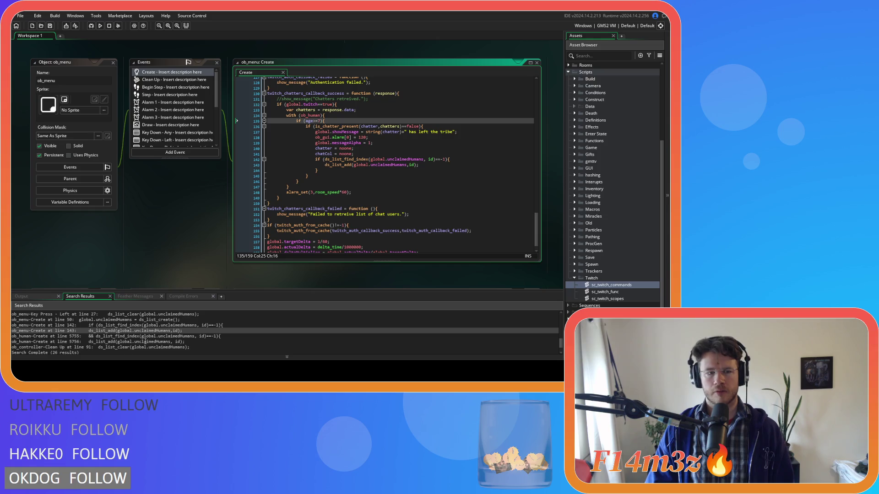
pyautogui.click(84, 341)
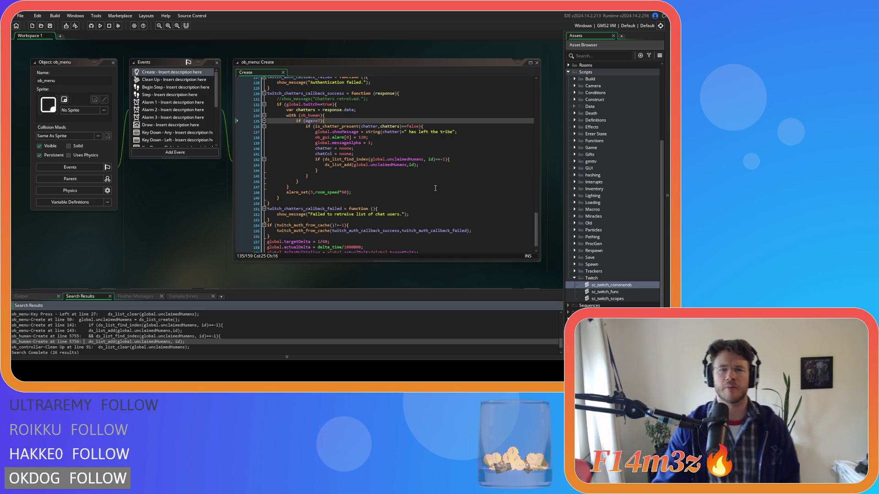
pyautogui.scroll(1, 380, 171)
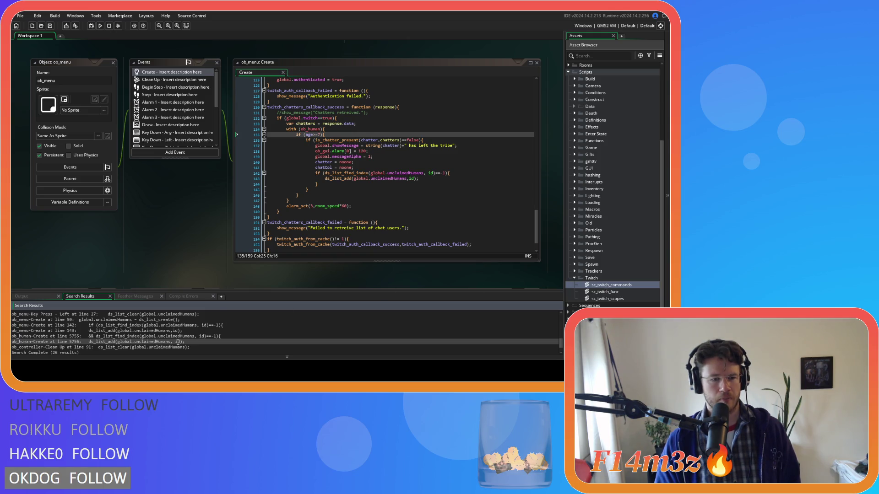
pyautogui.scroll(-1, 178, 342)
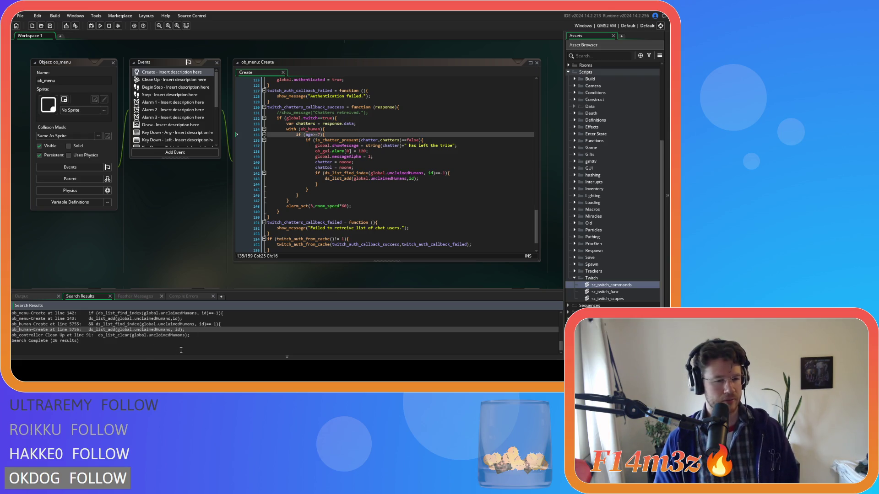
# Open the 'ob_human-Create at line 5756' search result to view its twitch unclaimedHumans check.
pyautogui.scroll(2, 60, 344)
pyautogui.scroll(-2, 60, 344)
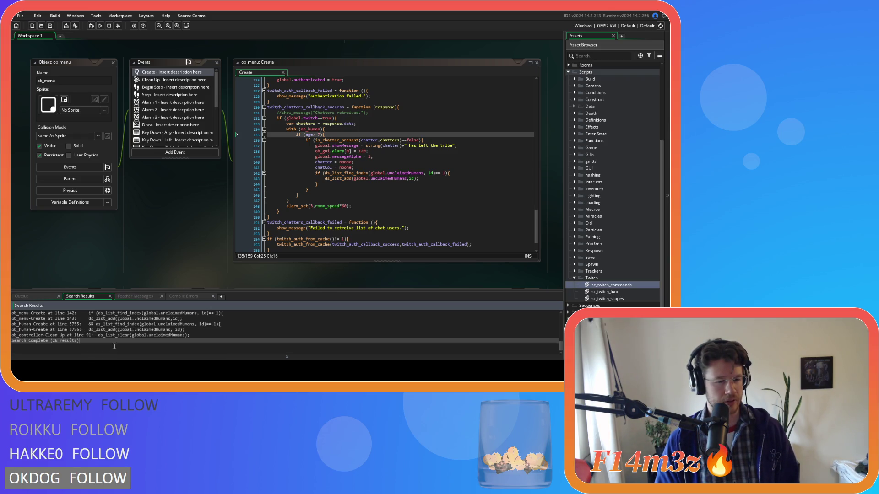
pyautogui.click(205, 334)
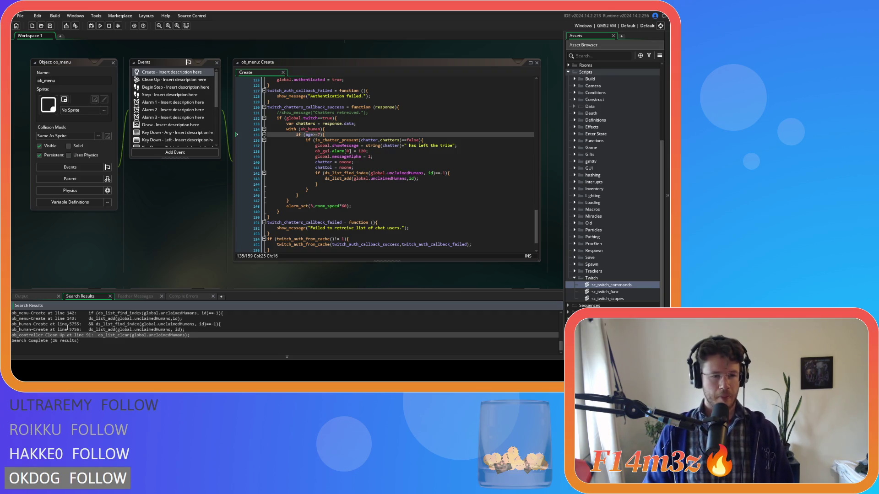
pyautogui.doubleClick(68, 329)
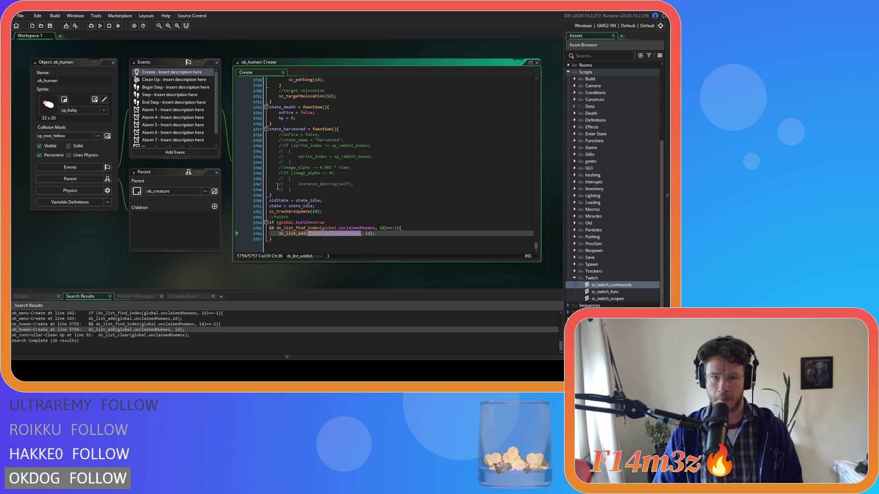
# Select ob_human's Twitch block on lines 5754–5757, then open the sc_spawnHumans script from Scripts > Spawn.
pyautogui.moveTo(275, 239); pyautogui.dragTo(259, 226)
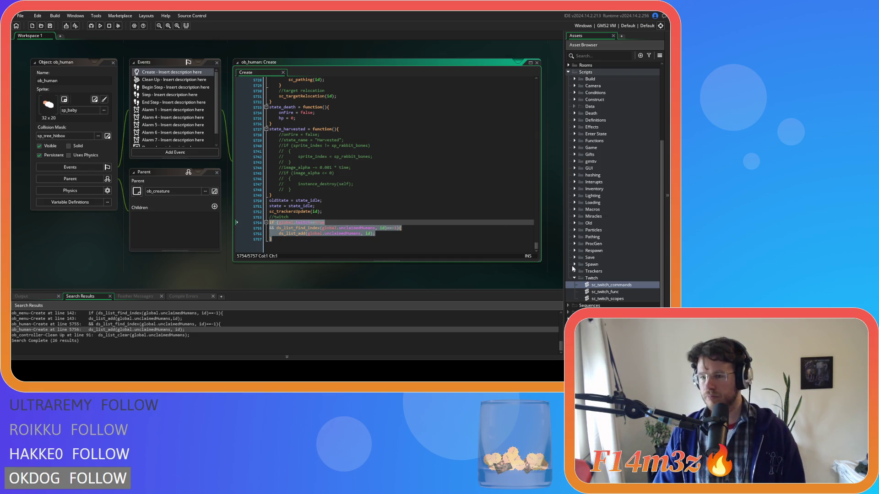
pyautogui.doubleClick(592, 264)
pyautogui.doubleClick(624, 271)
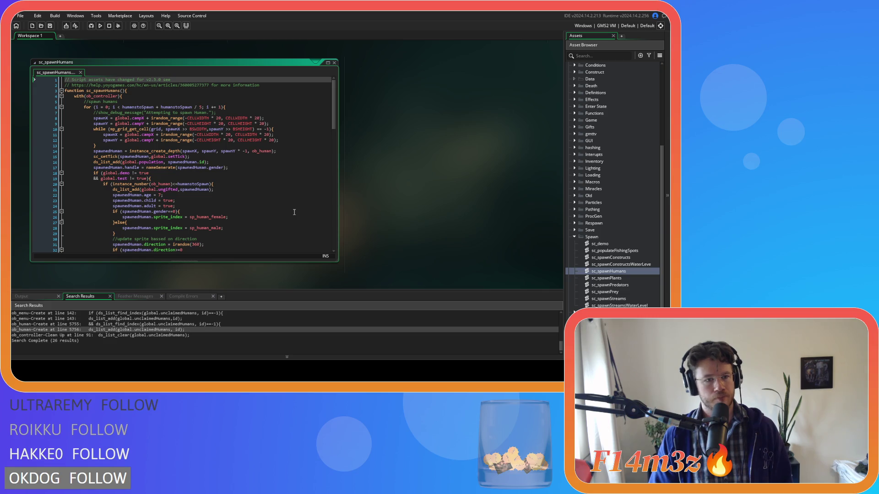
# Remove the extra spaces around != in sc_spawnHumans' global.test check on line 19.
pyautogui.scroll(-5, 294, 212)
pyautogui.scroll(-9, 294, 212)
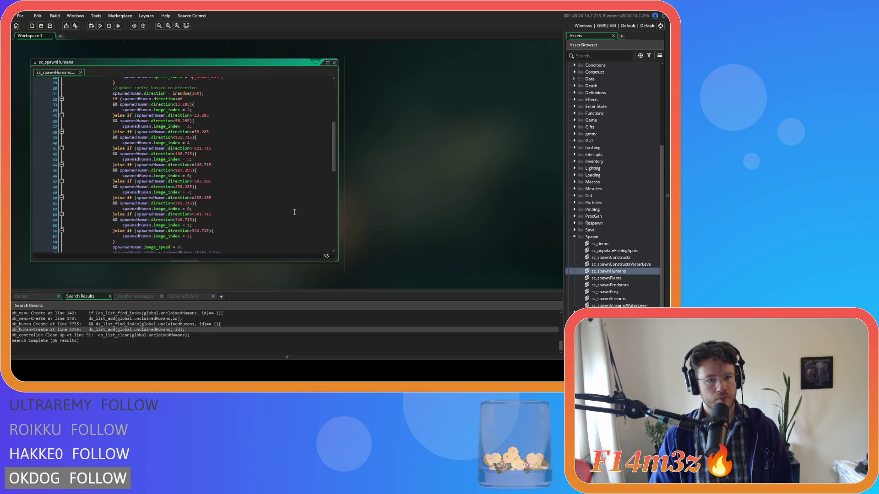
pyautogui.scroll(-2, 294, 212)
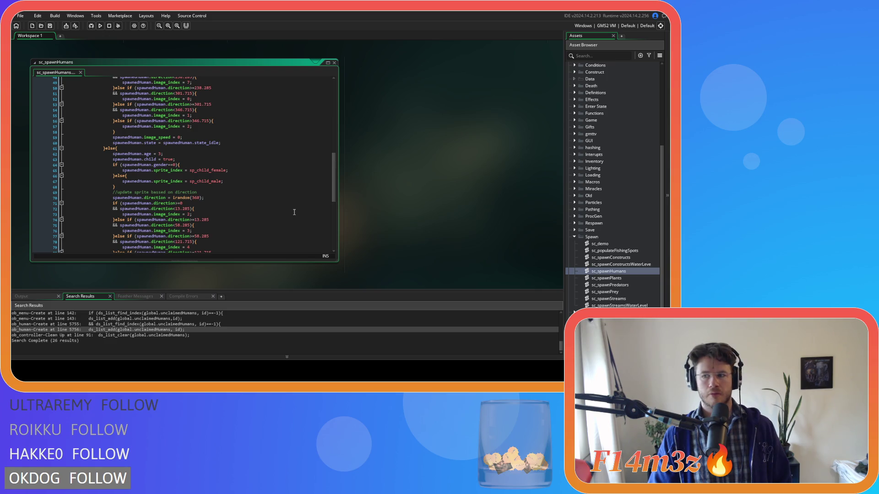
pyautogui.scroll(13, 295, 212)
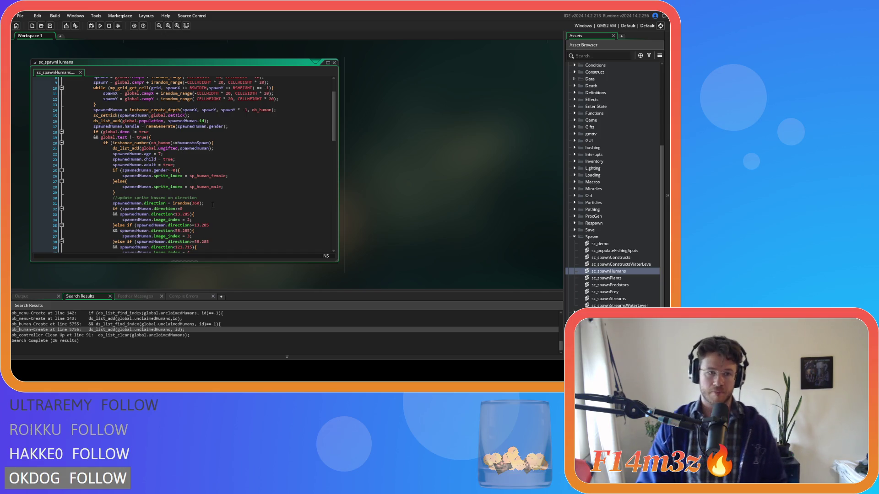
pyautogui.click(132, 137)
pyautogui.press('BackSpace')
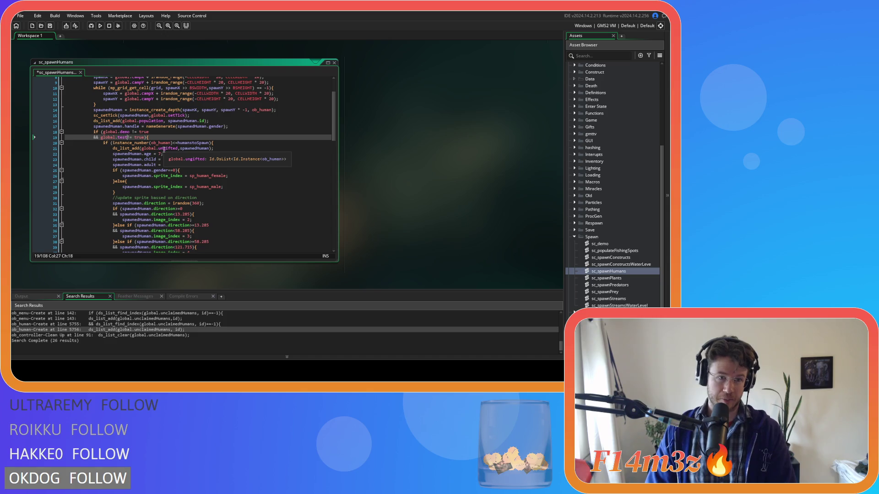
pyautogui.write('=')
pyautogui.press('Up')
pyautogui.press('BackSpace')
pyautogui.press('Right')
pyautogui.press('Right')
pyautogui.middleClick(188, 148)
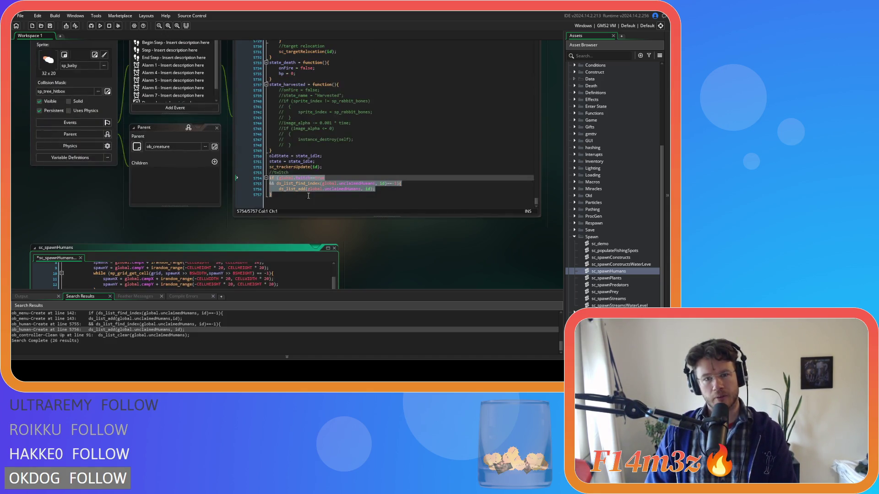
# Cut the //twitch block (lines 5753–5757) from ob_human's Create code and delete the leftover empty line.
pyautogui.moveTo(293, 200); pyautogui.dragTo(264, 178)
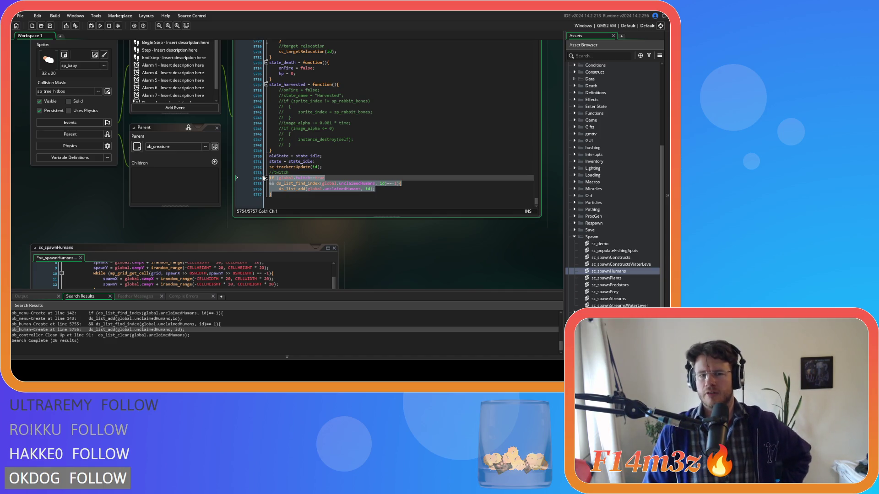
pyautogui.moveTo(284, 200); pyautogui.dragTo(262, 175)
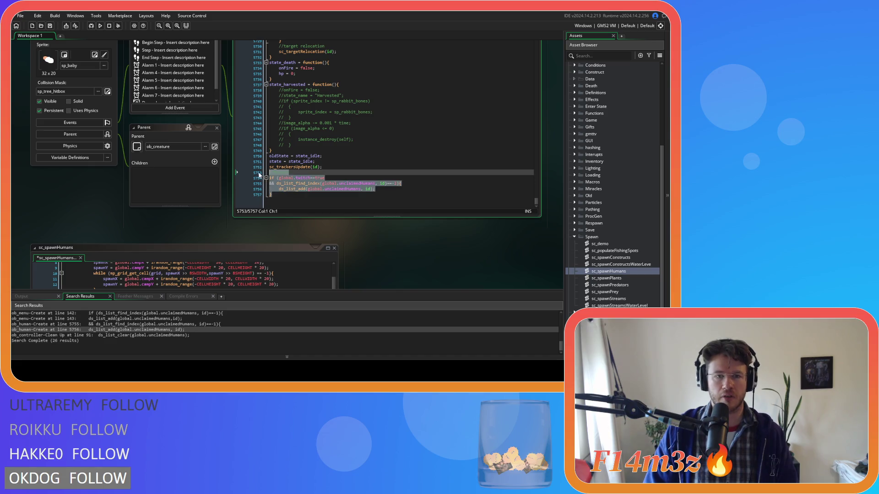
pyautogui.press('Delete')
pyautogui.press('BackSpace')
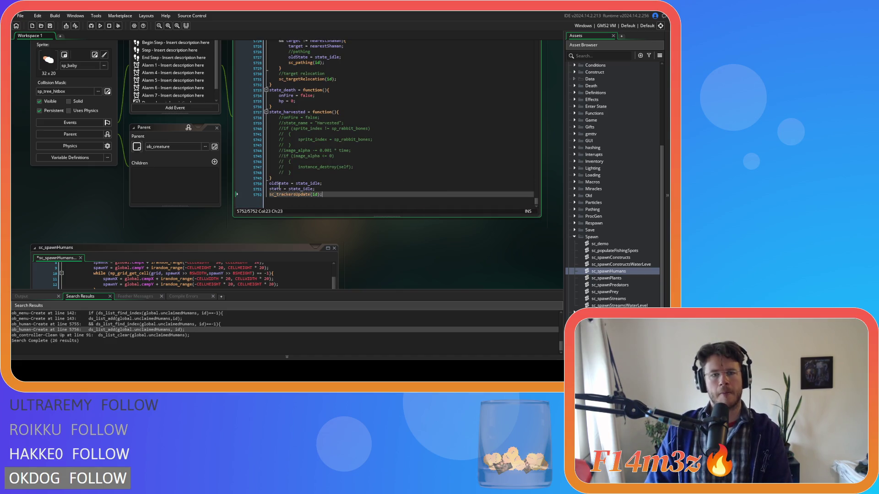
pyautogui.scroll(-5, 187, 223)
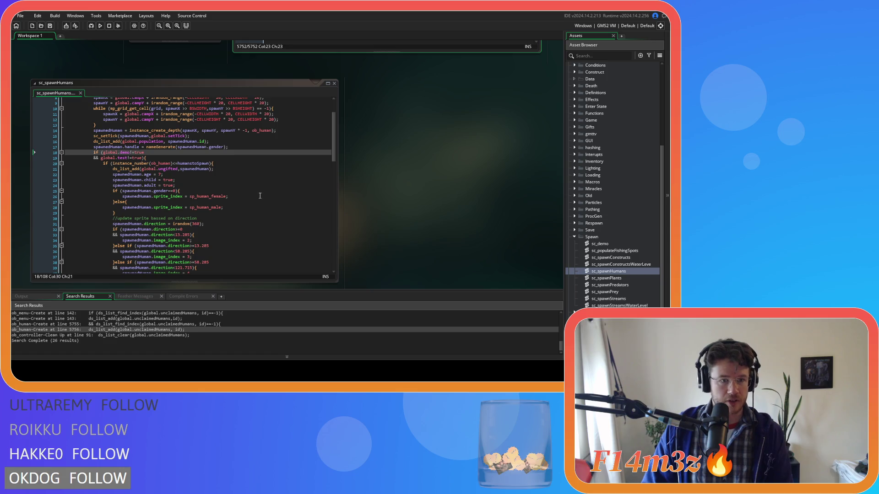
# Paste the Twitch unclaimedHumans block after line 60's state_idle assignment and indent it one level.
pyautogui.scroll(-10, 263, 196)
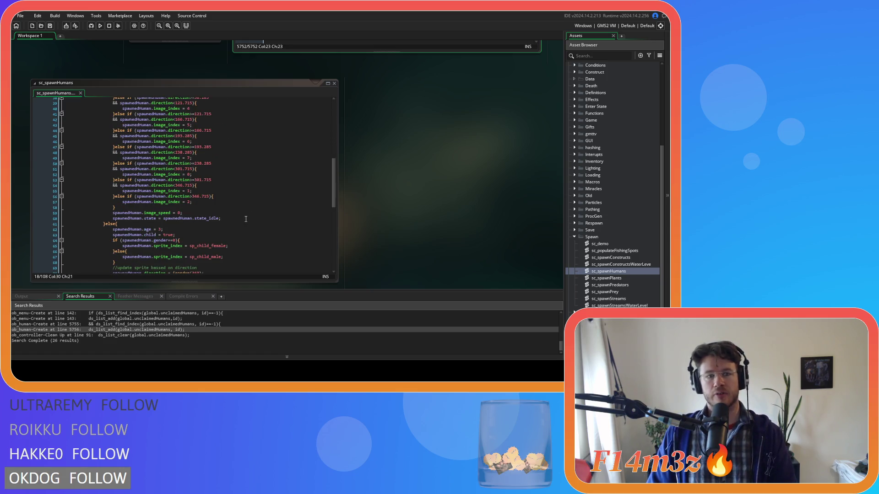
pyautogui.click(246, 219)
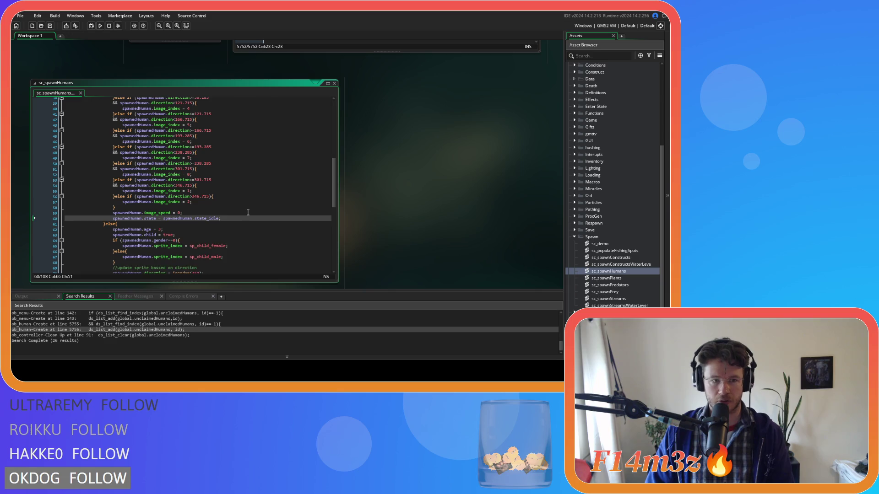
pyautogui.press('Return')
pyautogui.write('//twitch if (global.twitch==true && ds_list_find_index(global.unclaimedHumans, id)==-1){ \tds_list_add(global.unclaimedHumans, id); }')
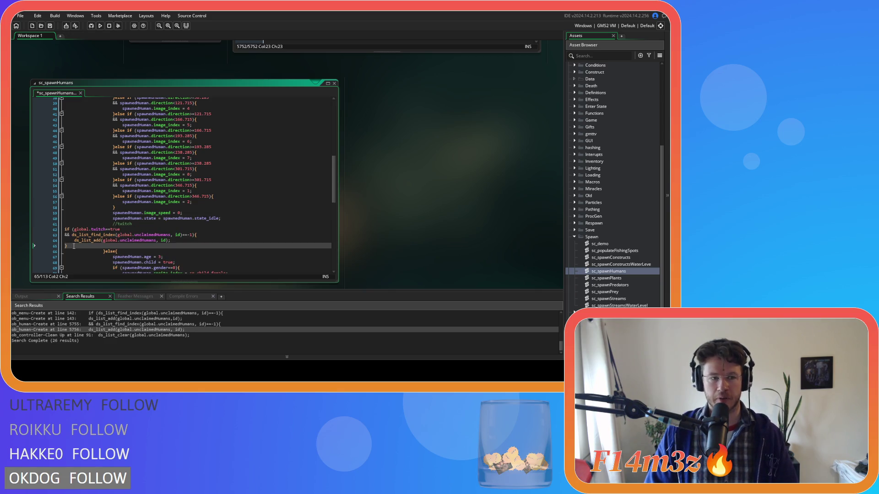
pyautogui.moveTo(74, 246); pyautogui.dragTo(64, 229)
pyautogui.press('Tab')
pyautogui.press('Tab')
pyautogui.press('Tab')
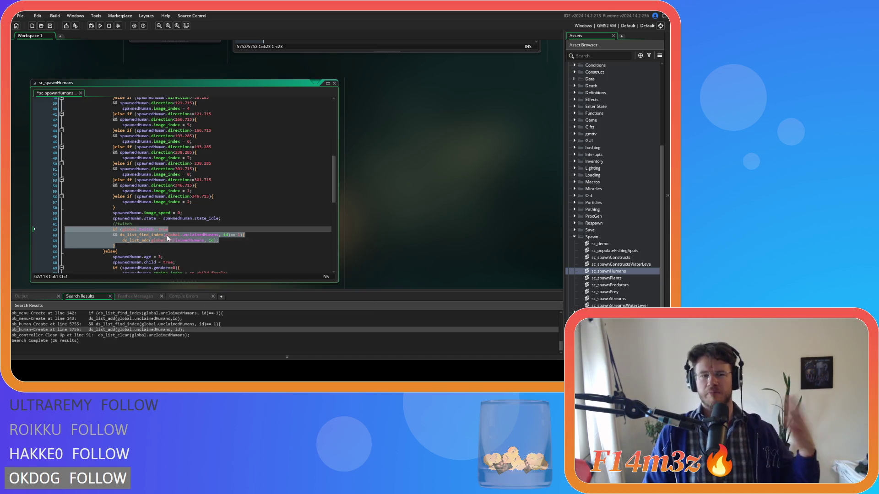
pyautogui.click(167, 236)
# Delete the space before id in the ds_list_find_index and ds_list_add calls.
pyautogui.click(125, 219)
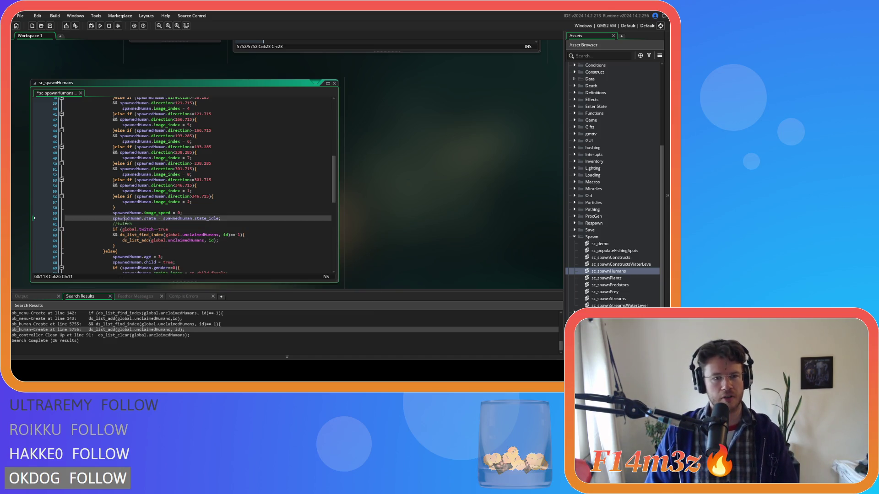
pyautogui.click(144, 224)
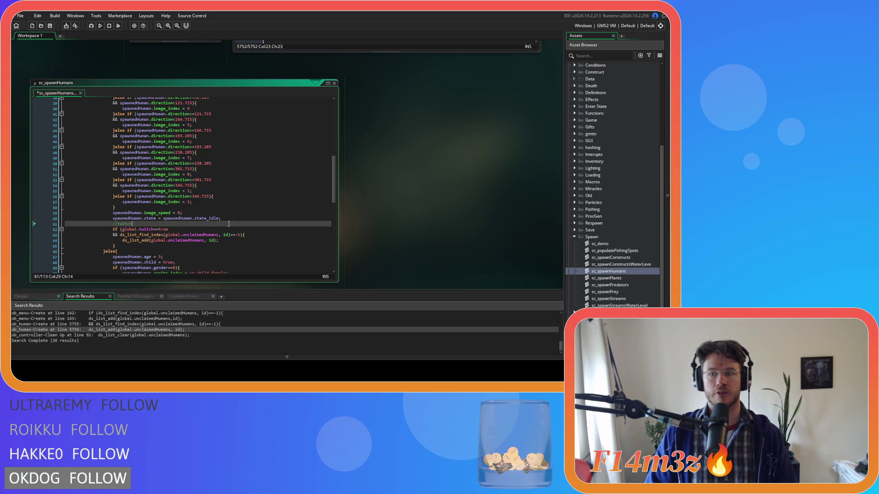
pyautogui.click(237, 230)
pyautogui.click(240, 241)
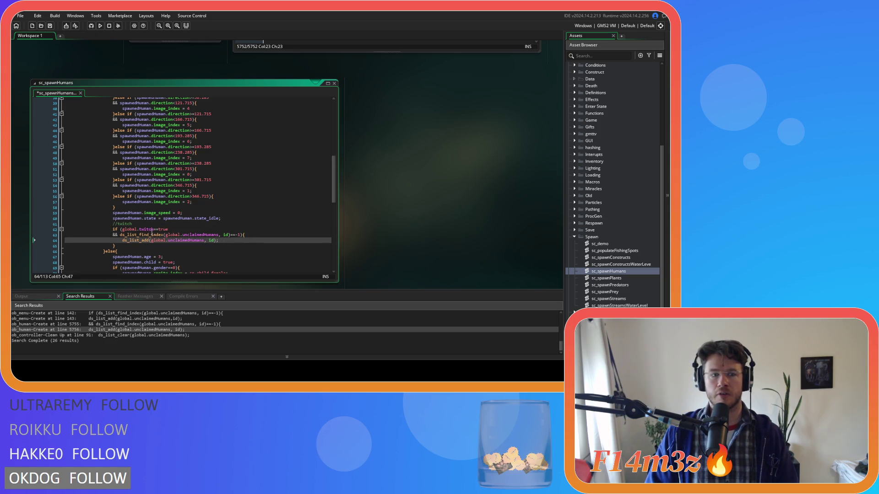
pyautogui.click(223, 235)
pyautogui.press('BackSpace')
pyautogui.click(211, 241)
pyautogui.press('BackSpace')
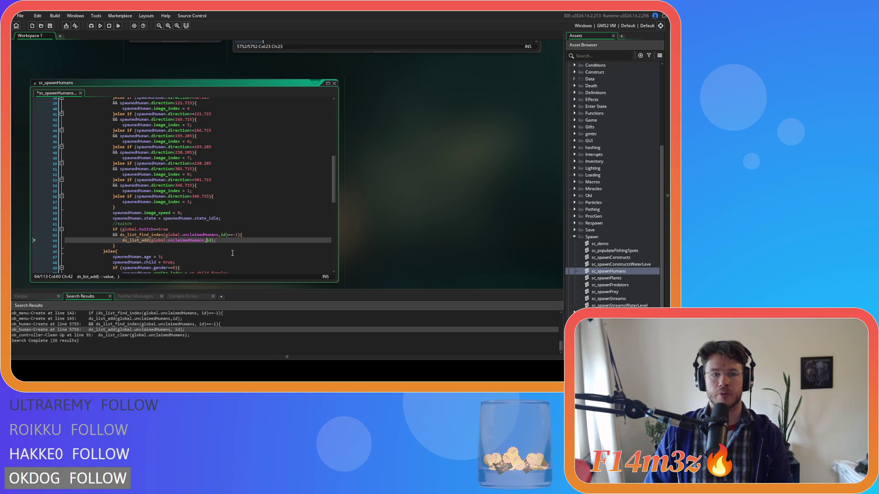
pyautogui.doubleClick(138, 202)
pyautogui.hotkey('ctrl', 'c')
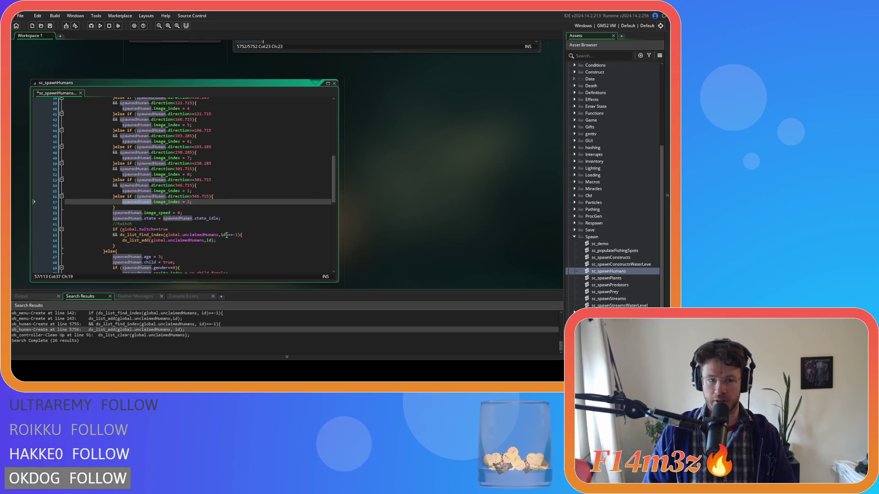
pyautogui.click(226, 235)
# Insert 'spawnedHuman.' before id in both unclaimedHumans list calls and save sc_spawnHumans.
pyautogui.scroll(9, 233, 241)
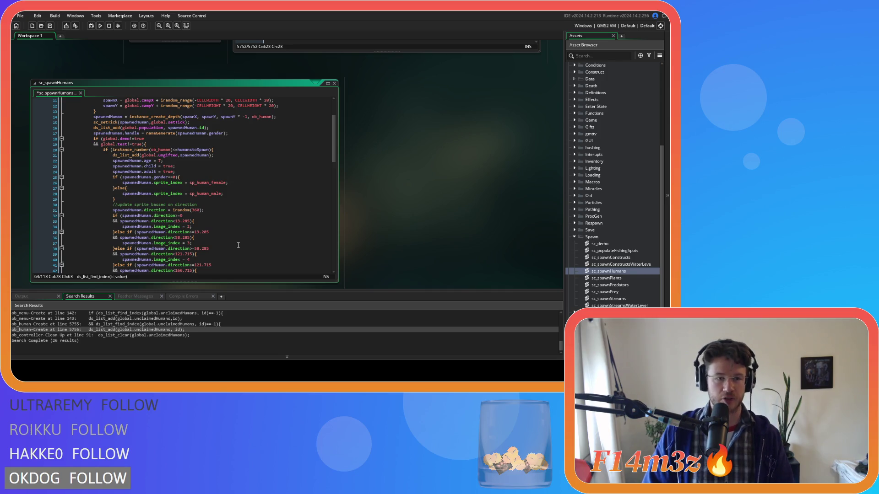
pyautogui.write('.')
pyautogui.scroll(-4, 240, 236)
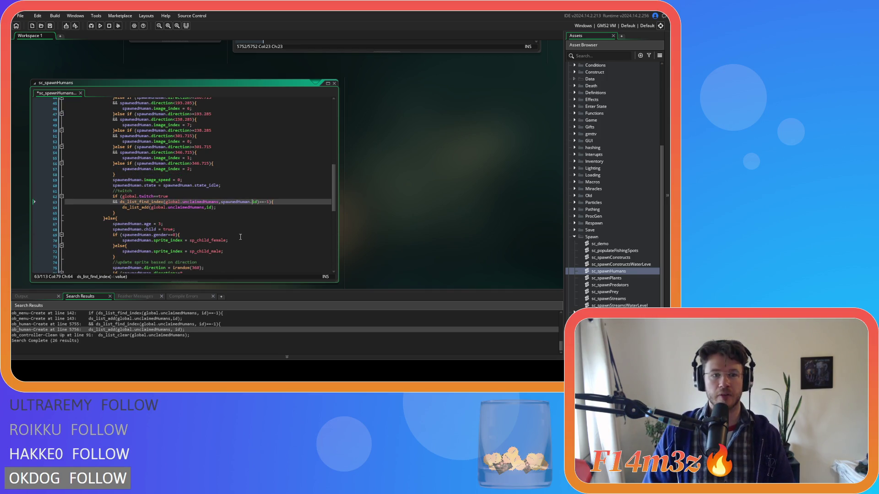
pyautogui.click(207, 208)
pyautogui.hotkey('ctrl', 'v')
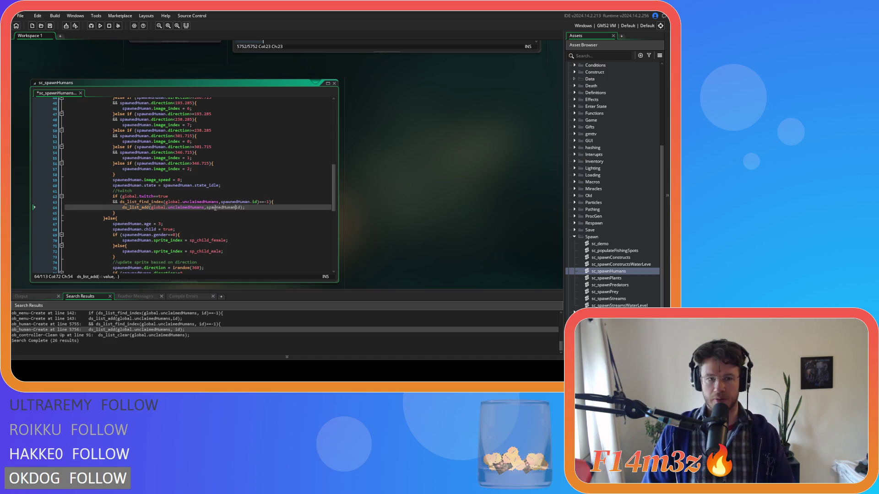
pyautogui.click(264, 207)
pyautogui.hotkey('ctrl', 's')
# Select and inspect the whole Twitch if-block in sc_spawnHumans.
pyautogui.click(166, 191)
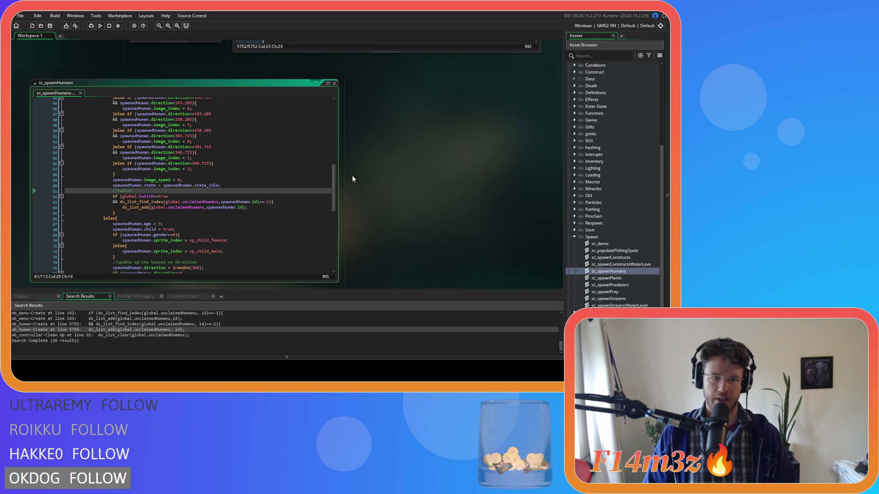
pyautogui.click(284, 173)
pyautogui.moveTo(115, 213); pyautogui.dragTo(113, 197)
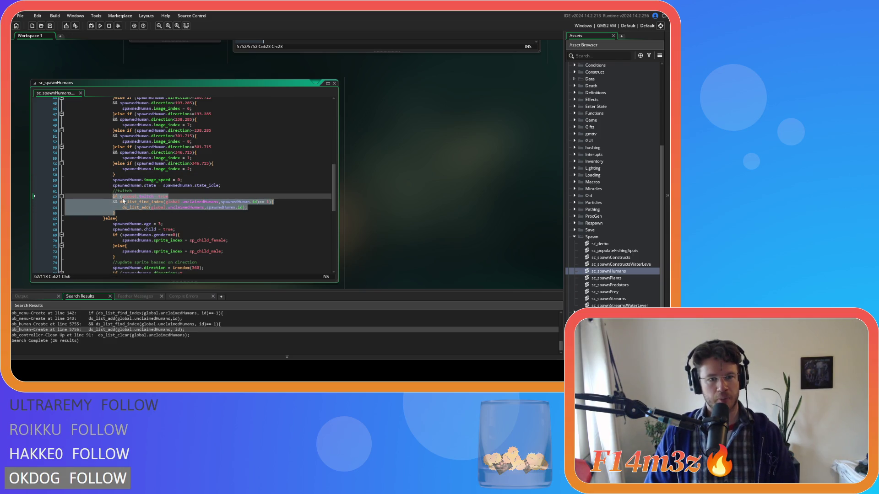
pyautogui.click(213, 220)
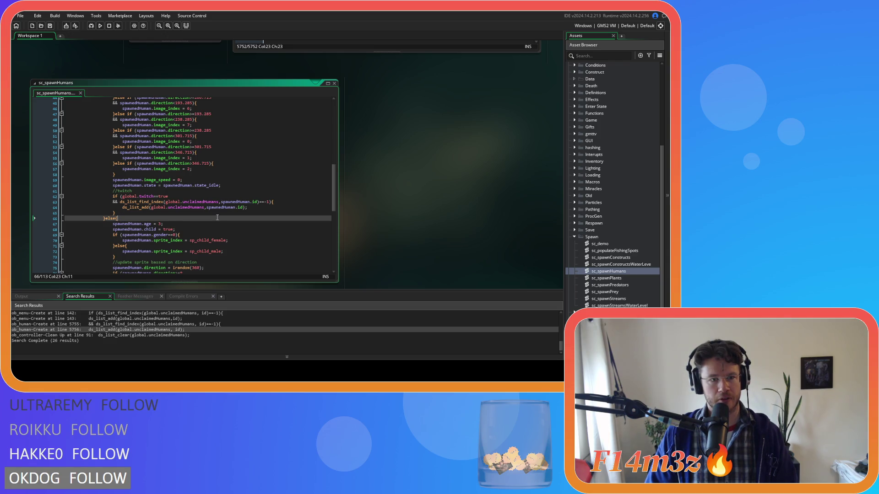
pyautogui.click(249, 202)
pyautogui.rightClick(389, 172)
# Close the sc_spawnHumans code window, run the game with F5, then open sc_twitch_commands.
pyautogui.moveTo(400, 181)
pyautogui.click(439, 218)
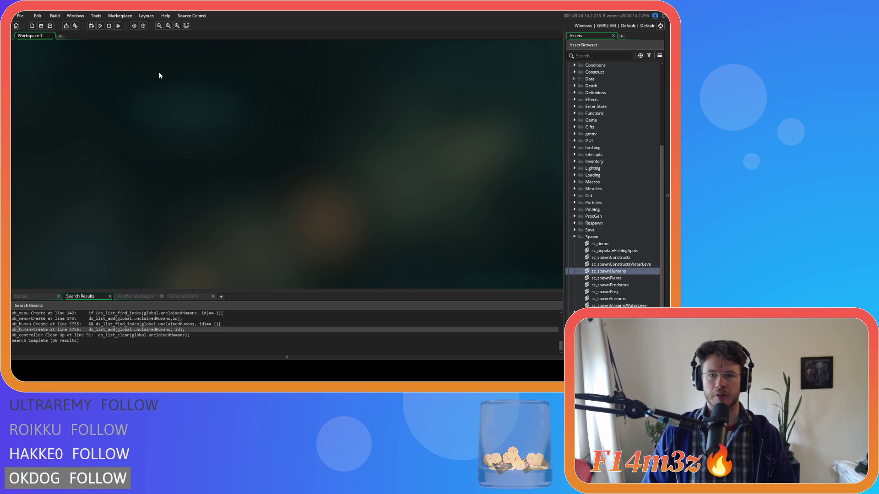
pyautogui.press('F5')
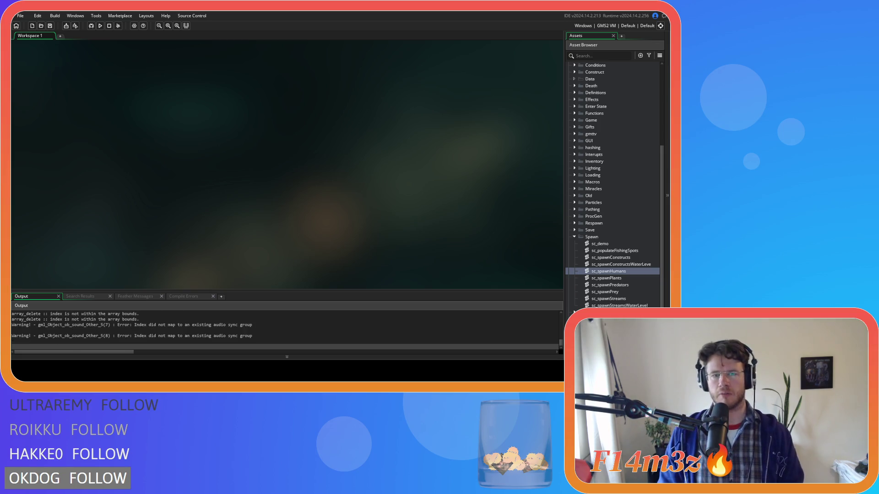
pyautogui.scroll(-3, 613, 229)
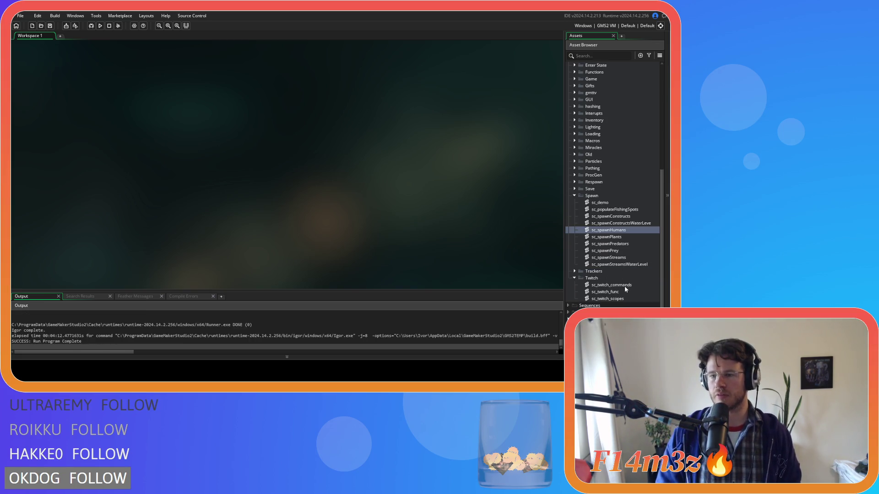
pyautogui.doubleClick(627, 285)
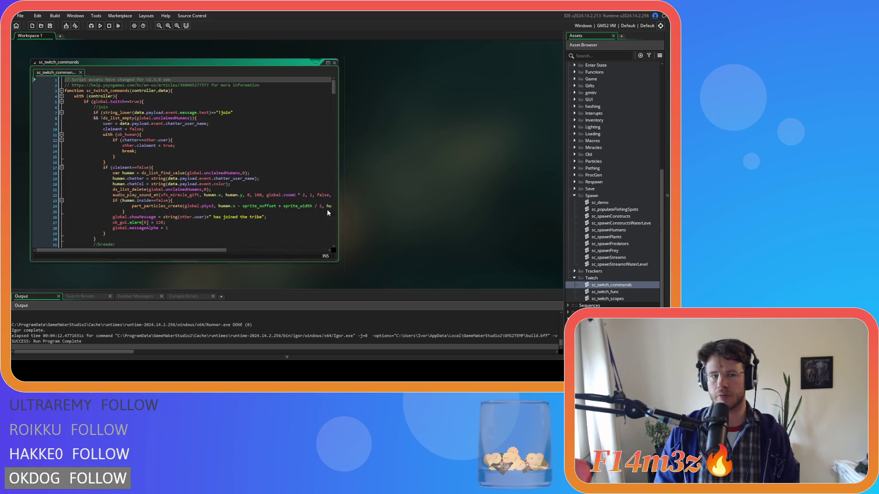
# Scroll to the end of sc_twitch_commands and place the caret on the !leave handler's ds_list_add(global.unclaimedHumans,id) line.
pyautogui.scroll(-10, 229, 166)
pyautogui.moveTo(334, 97); pyautogui.dragTo(341, 239)
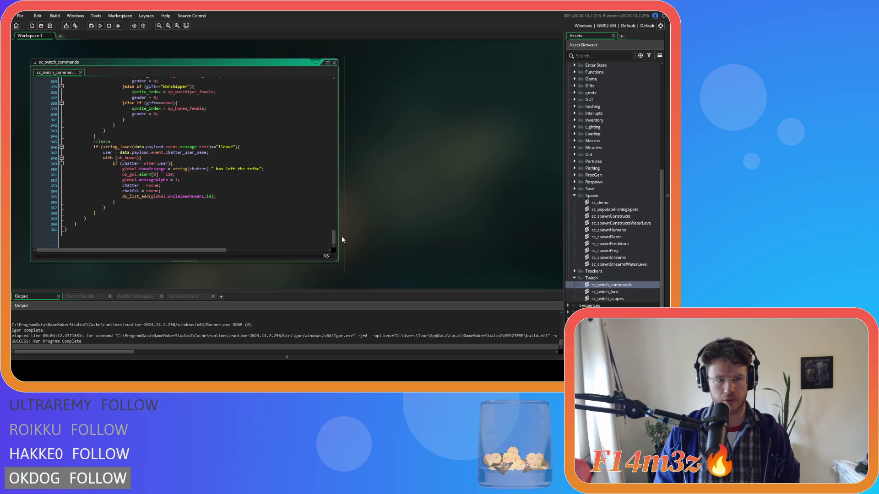
pyautogui.scroll(1, 171, 196)
pyautogui.click(171, 195)
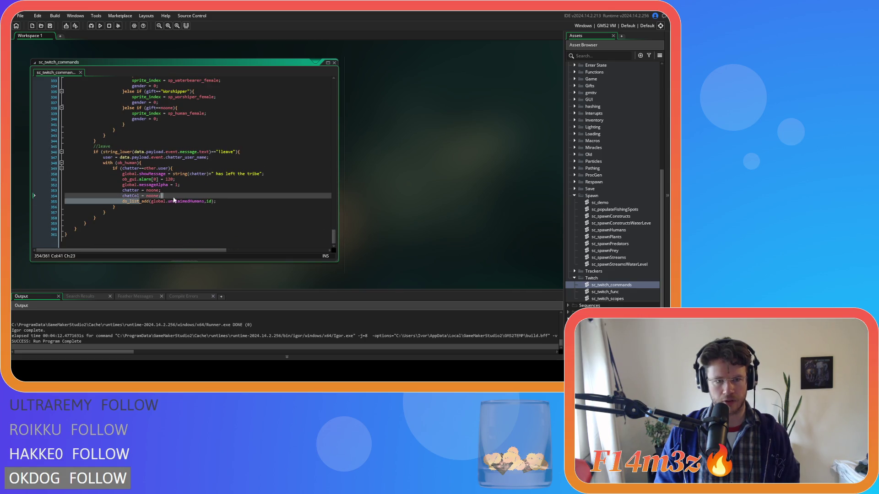
pyautogui.click(226, 202)
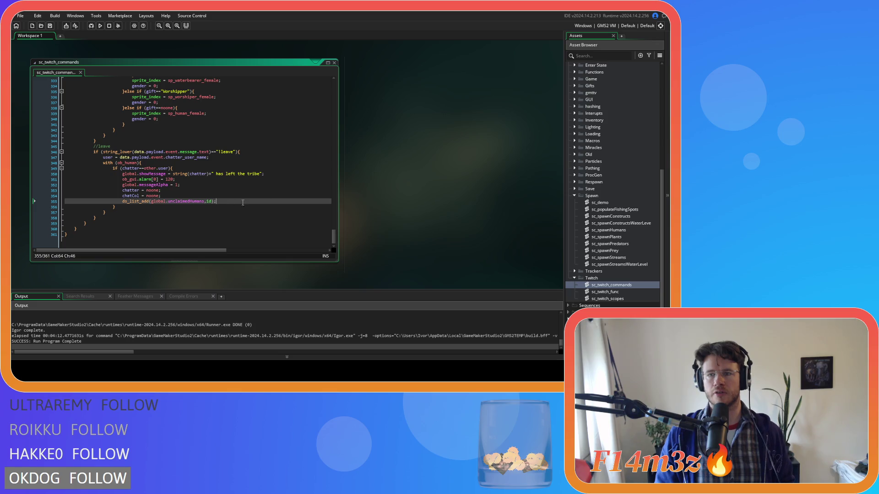
pyautogui.scroll(8, 644, 199)
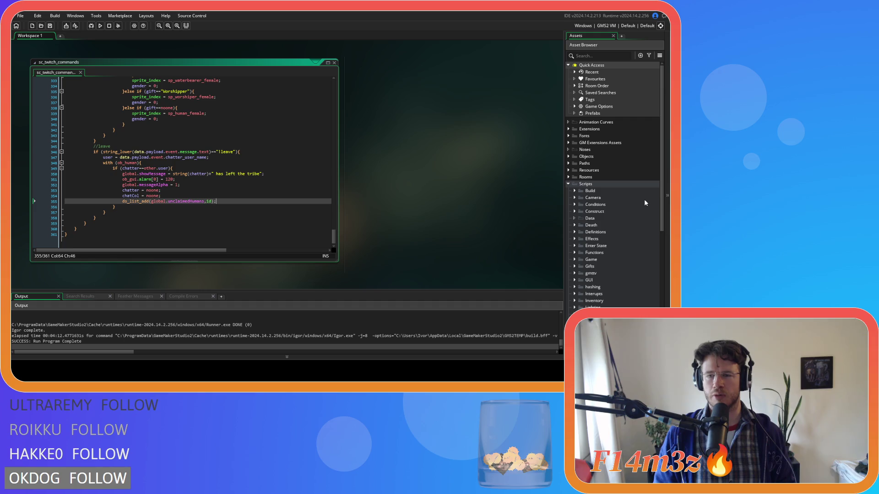
# Expand Objects > Save in the Asset Browser and open the ob_save object.
pyautogui.scroll(-3, 615, 215)
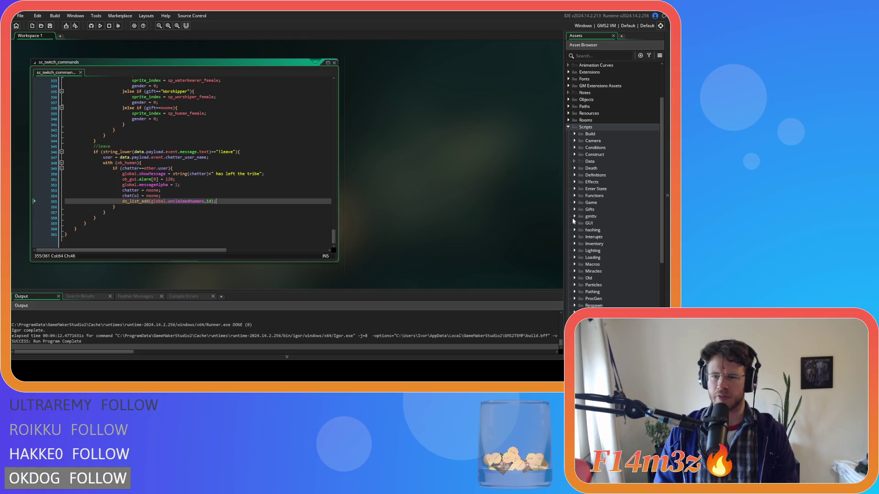
pyautogui.scroll(-3, 573, 266)
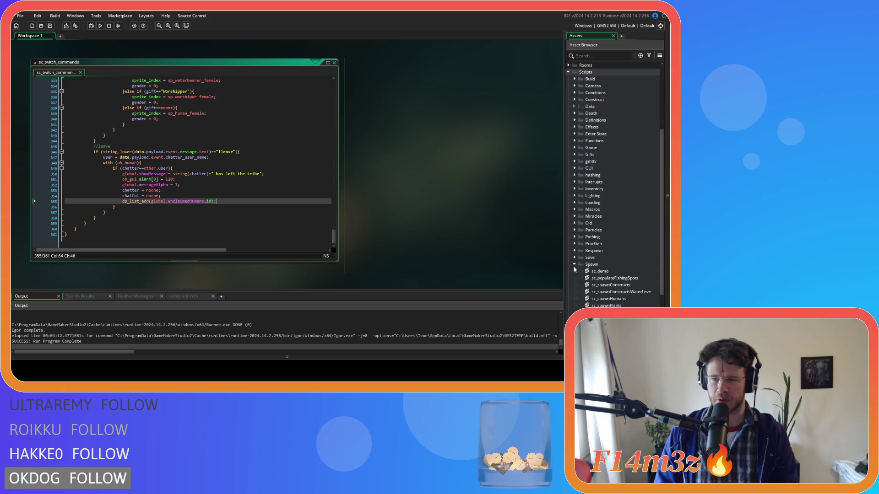
pyautogui.click(574, 258)
pyautogui.scroll(2, 575, 258)
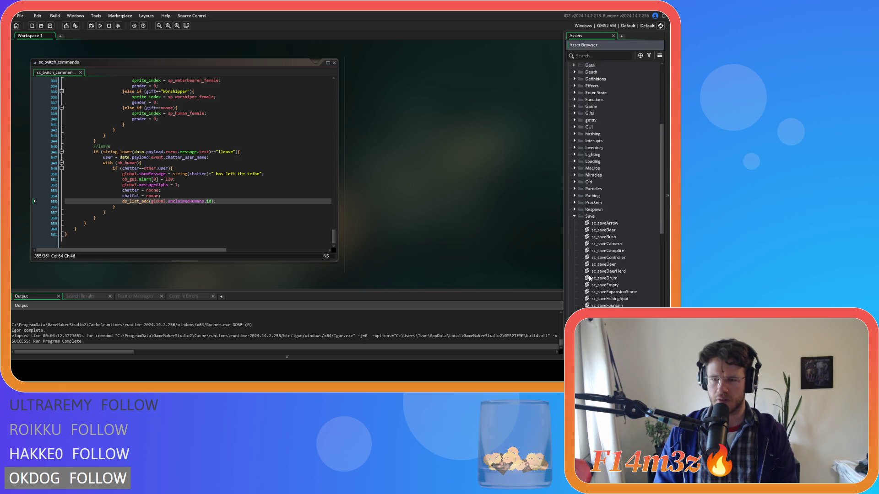
pyautogui.scroll(5, 574, 256)
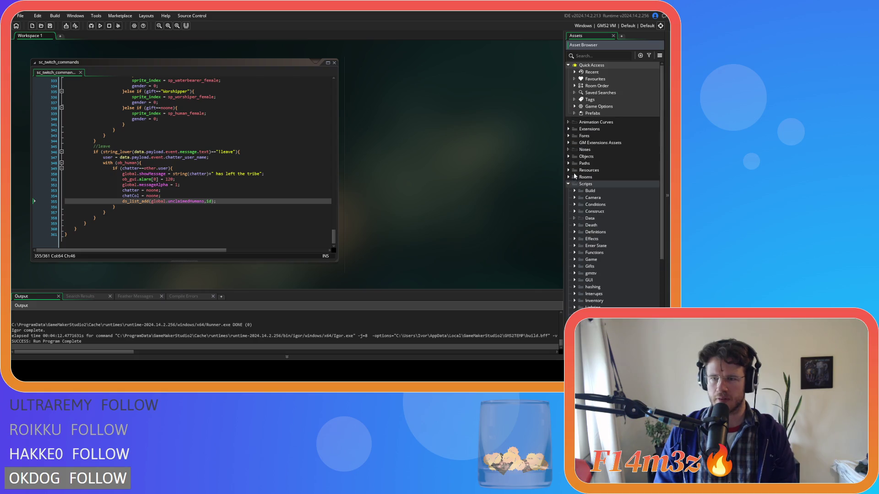
pyautogui.click(568, 156)
pyautogui.click(574, 252)
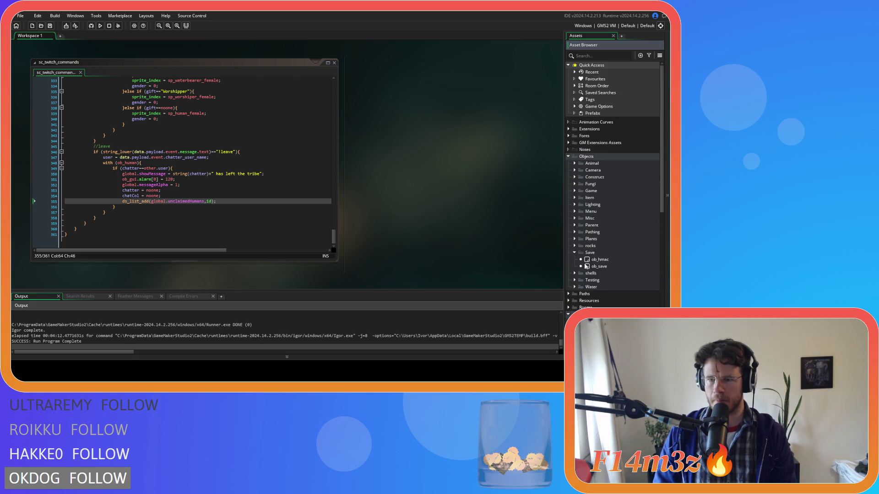
pyautogui.doubleClick(600, 266)
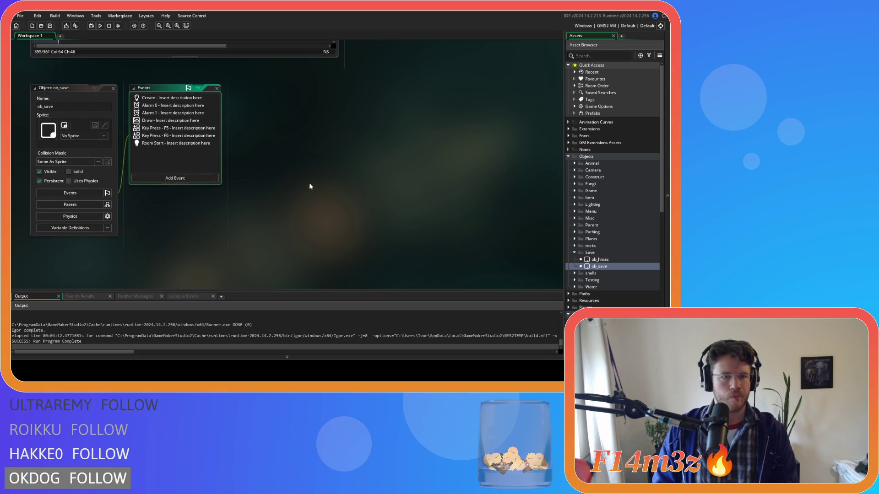
# Read through the ob_save Key Press - F5 save calls and jump to the saveHuman definition.
pyautogui.doubleClick(194, 129)
pyautogui.moveTo(533, 151); pyautogui.dragTo(538, 239)
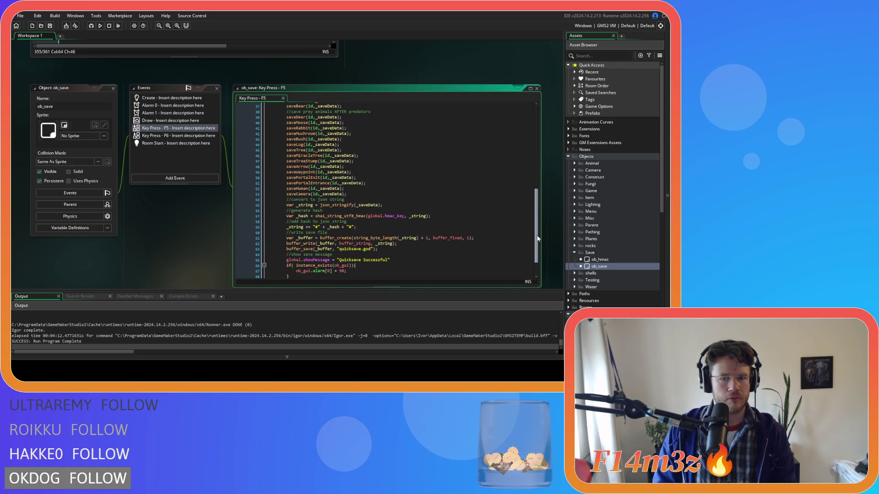
pyautogui.moveTo(538, 239); pyautogui.dragTo(526, 184)
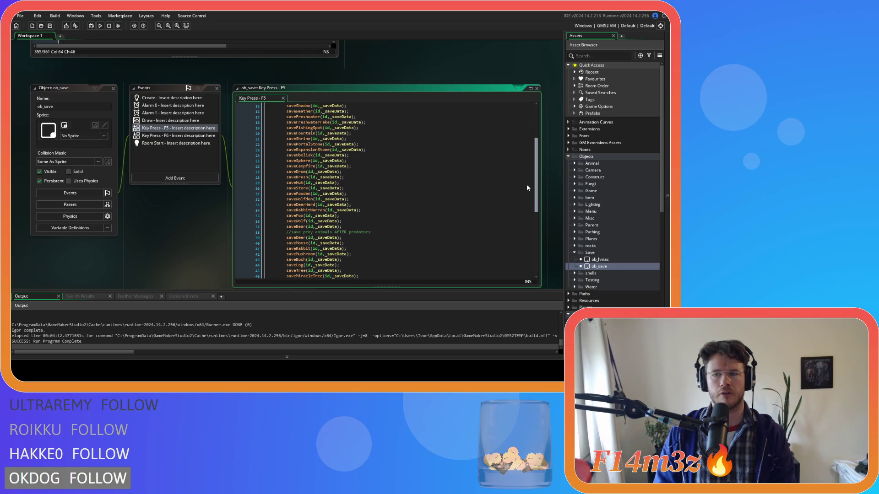
pyautogui.scroll(-4, 525, 190)
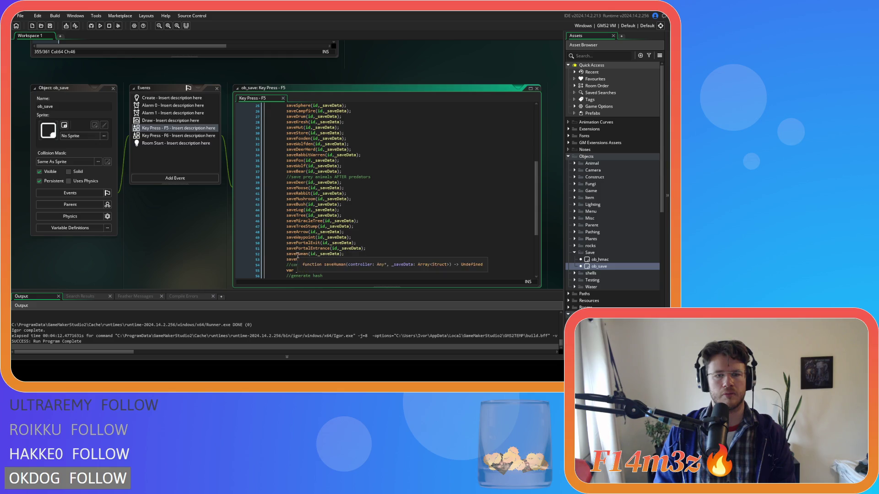
pyautogui.middleClick(295, 253)
pyautogui.moveTo(548, 101)
pyautogui.mouseDown()
pyautogui.moveTo(547, 238)
pyautogui.moveTo(548, 94)
pyautogui.mouseUp()
# Scroll through sc_saveHuman's saveEntity code, then close it and the ob_save object window.
pyautogui.scroll(-7, 533, 106)
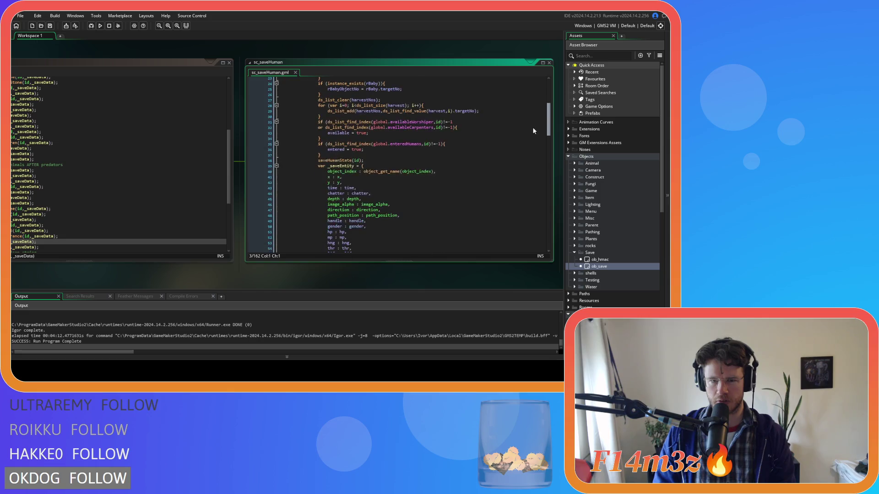
pyautogui.scroll(-15, 532, 128)
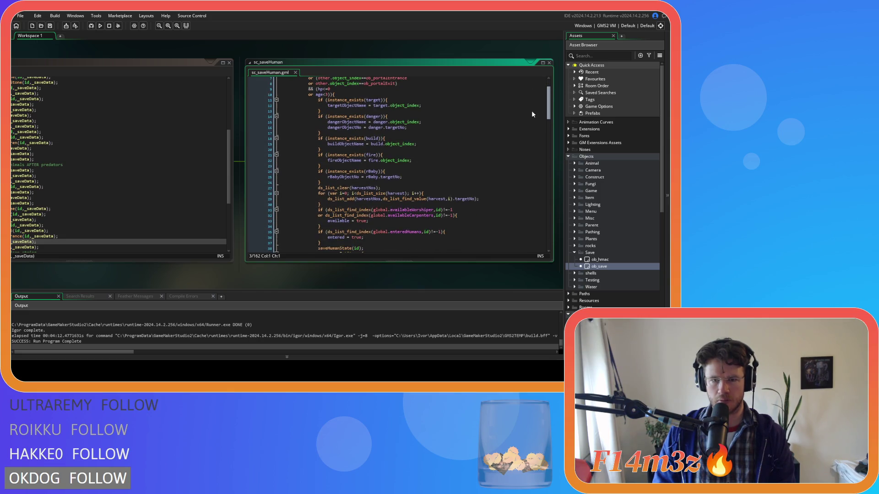
pyautogui.scroll(-20, 535, 188)
pyautogui.scroll(20, 531, 131)
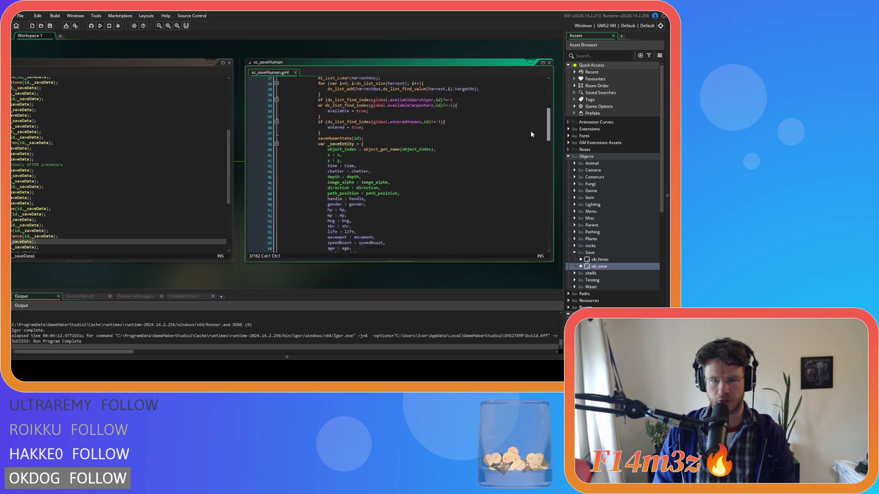
pyautogui.scroll(5, 531, 128)
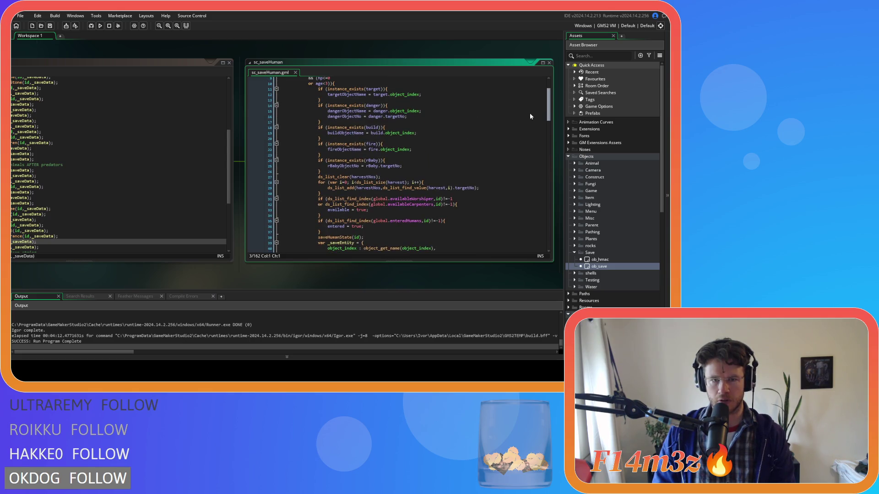
pyautogui.scroll(3, 530, 115)
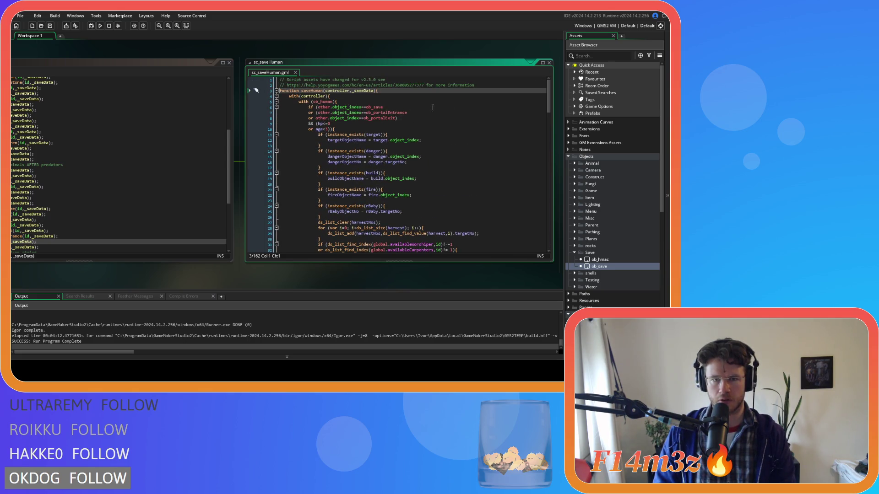
pyautogui.click(295, 72)
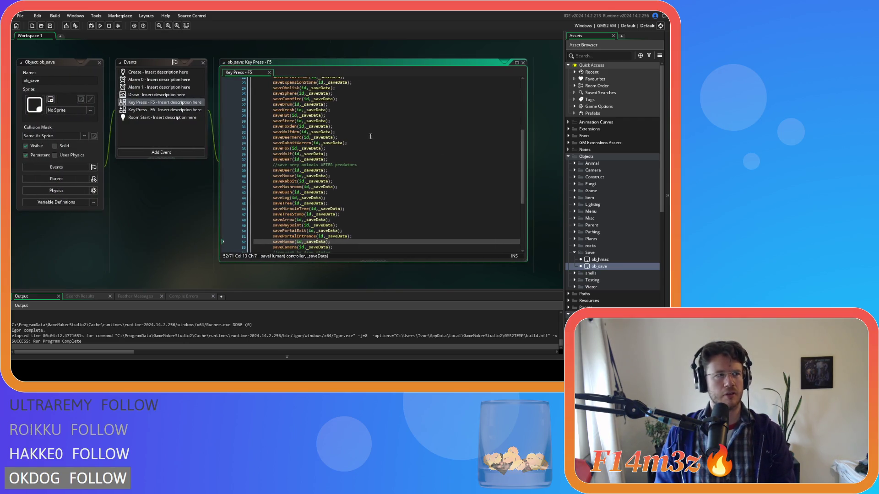
pyautogui.click(99, 62)
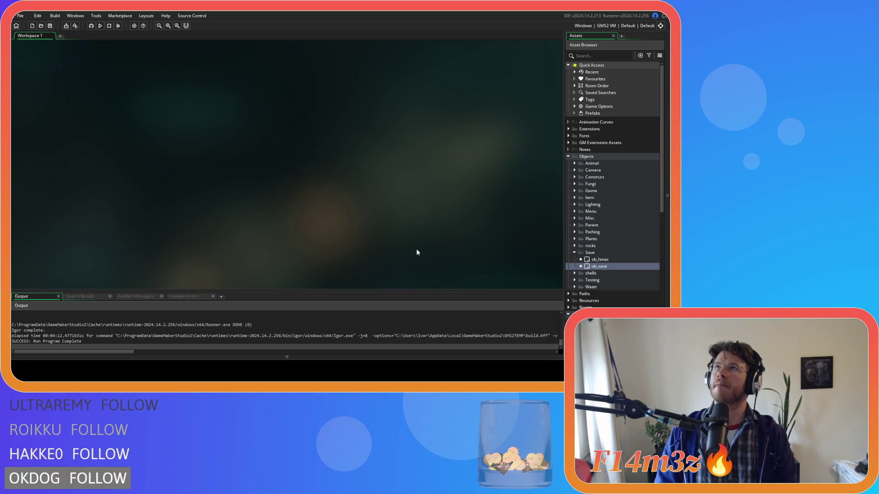
# Collapse the Save objects folder and browse the Game scripts folder in the Asset Browser.
pyautogui.click(574, 251)
pyautogui.scroll(-3, 586, 288)
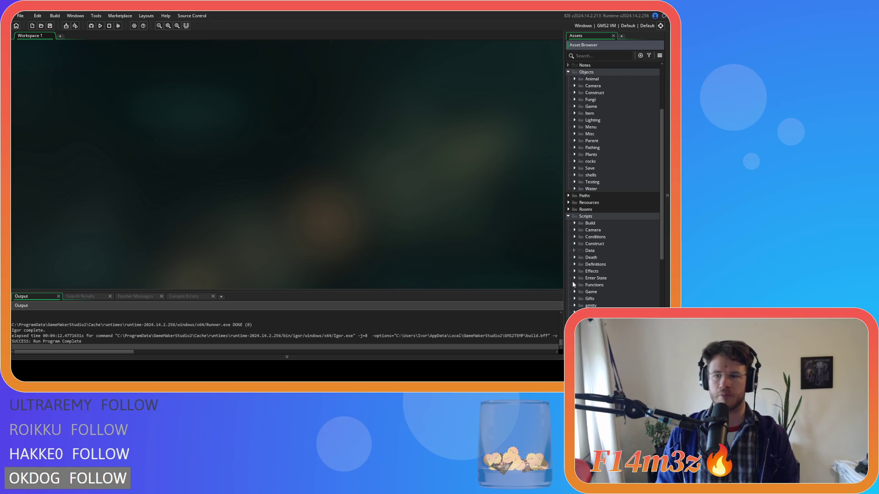
pyautogui.scroll(-1, 572, 283)
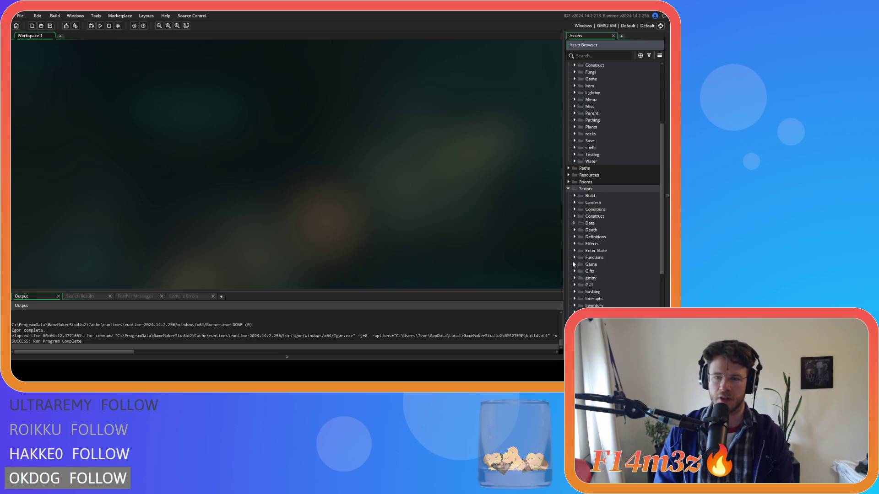
pyautogui.click(572, 263)
pyautogui.scroll(-3, 642, 289)
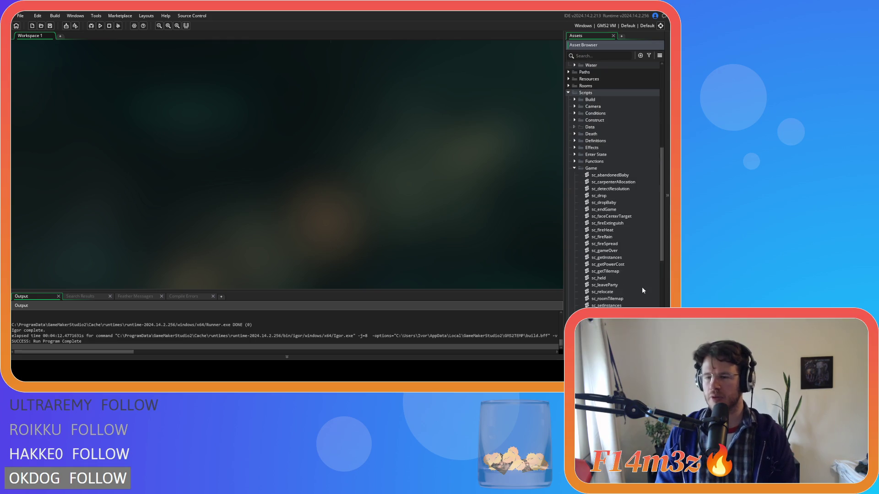
pyautogui.scroll(-2, 623, 268)
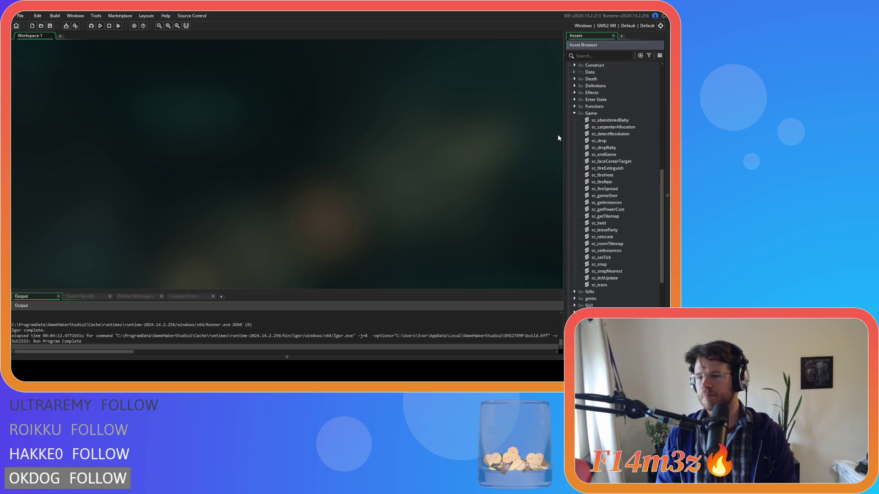
pyautogui.click(575, 113)
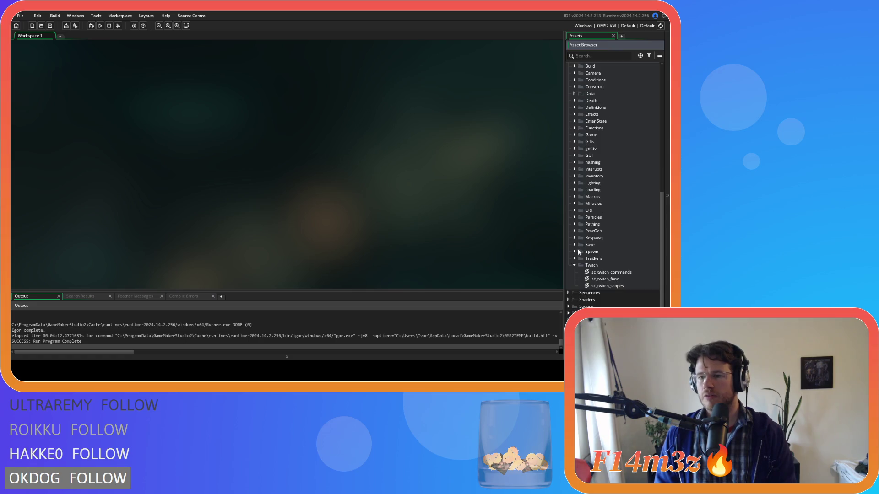
# Glance at sc_twitch_commands, then expand Scripts > Loading and open sc_loadTwitch.
pyautogui.doubleClick(611, 272)
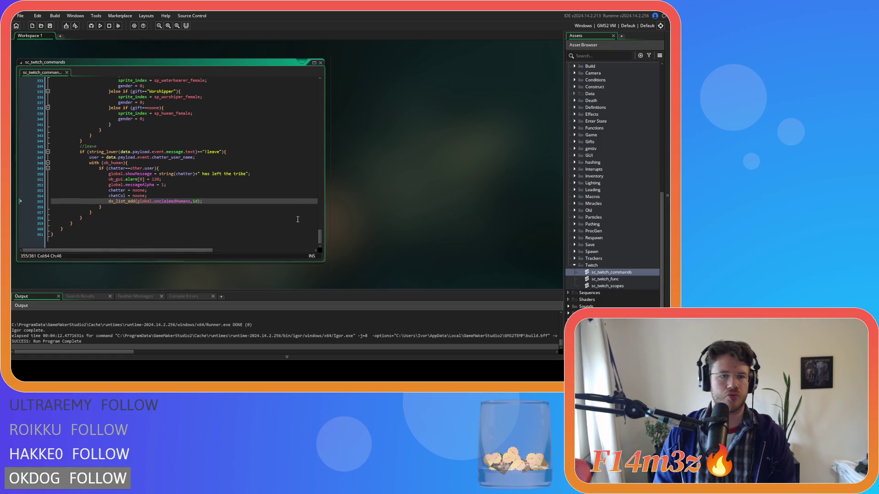
pyautogui.click(321, 62)
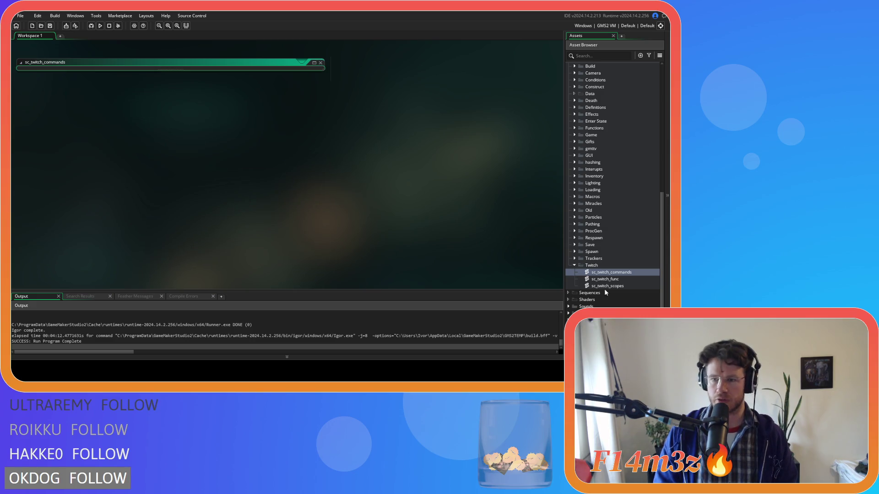
pyautogui.click(574, 265)
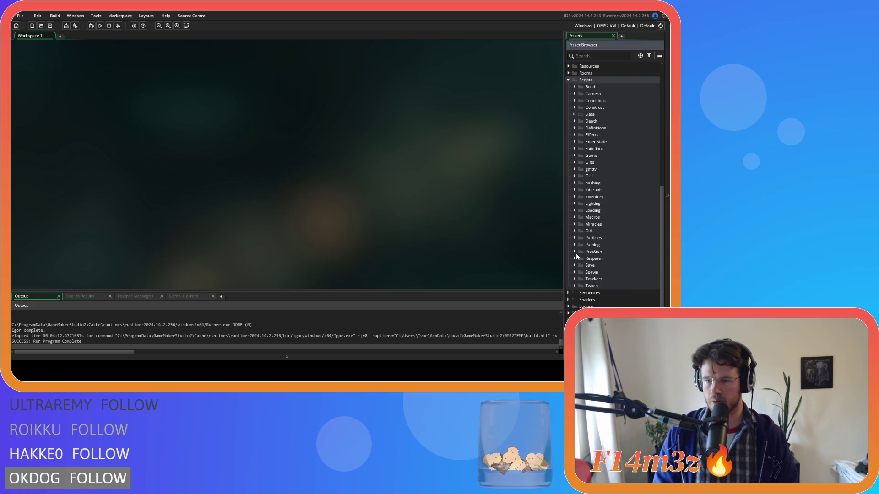
pyautogui.click(575, 211)
pyautogui.scroll(-3, 604, 257)
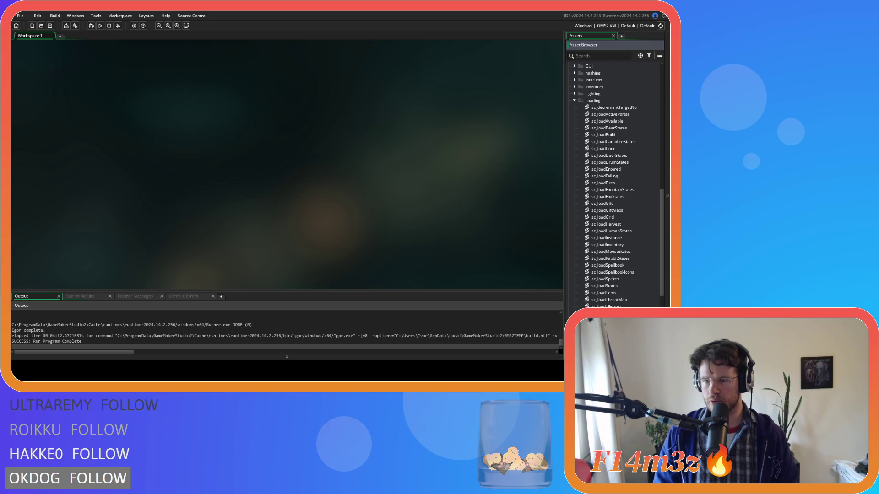
pyautogui.click(215, 107)
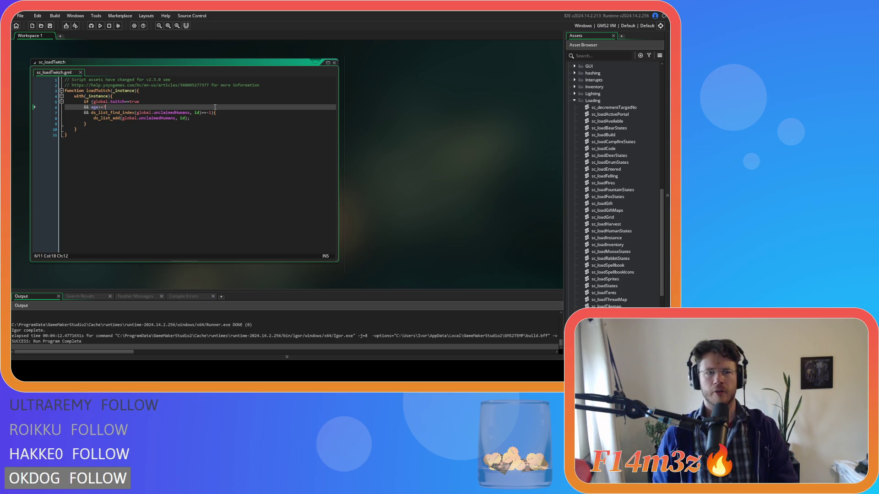
# Remove the stray space before id in the ds_list_add call on line 7.
pyautogui.click(196, 112)
pyautogui.press('BackSpace')
# Delete the space before id on line 8, then save and run the game with F5.
pyautogui.click(181, 118)
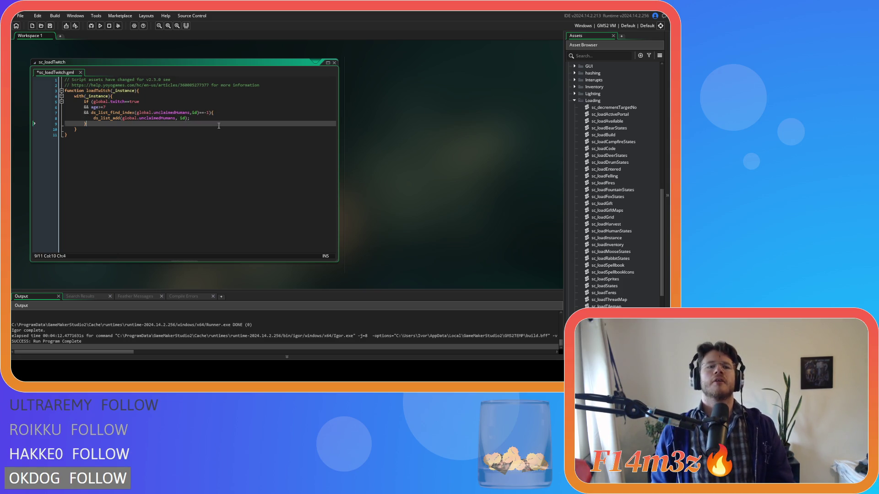
pyautogui.press('BackSpace')
pyautogui.click(218, 119)
pyautogui.press('F5')
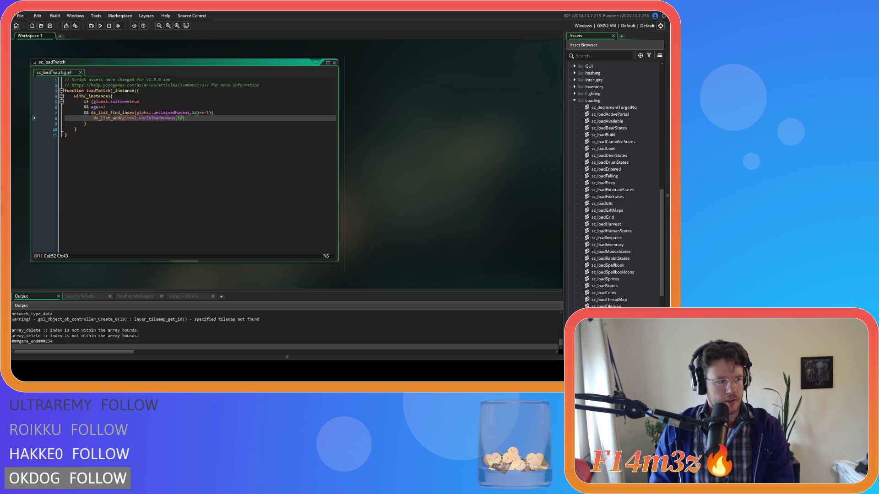
pyautogui.press('F5')
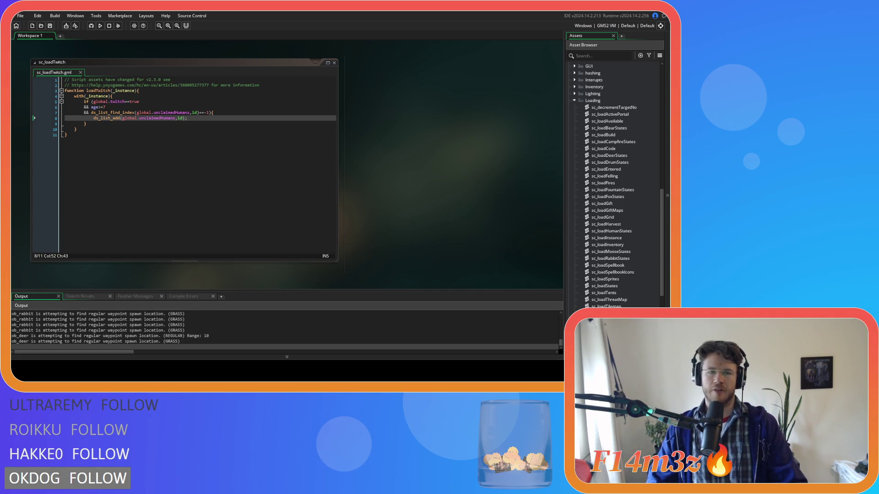
# Return focus to the sc_loadTwitch code after the test run completes.
pyautogui.click(190, 163)
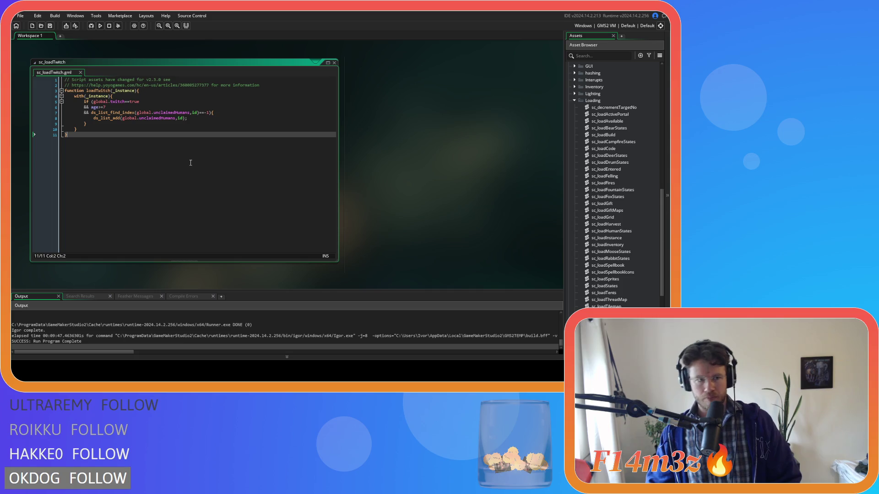
# Duplicate the ds_list_add line and change the copy's function to ds_list_insert.
pyautogui.doubleClick(104, 118)
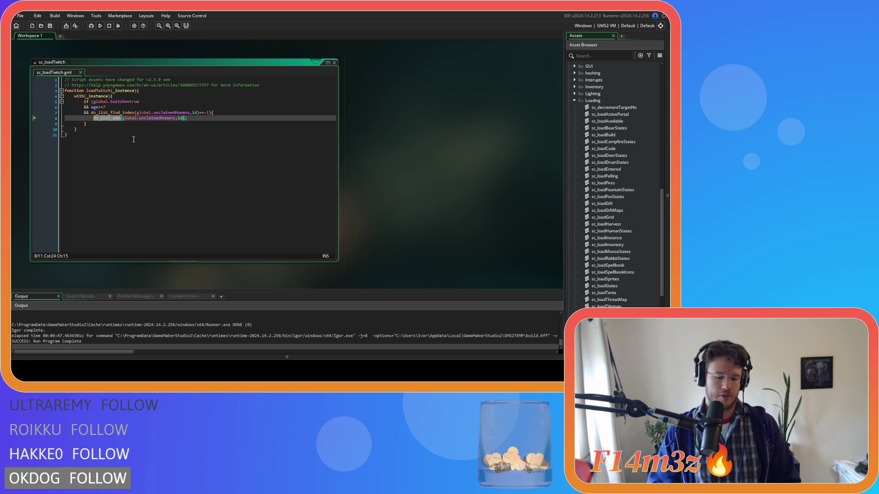
pyautogui.click(227, 117)
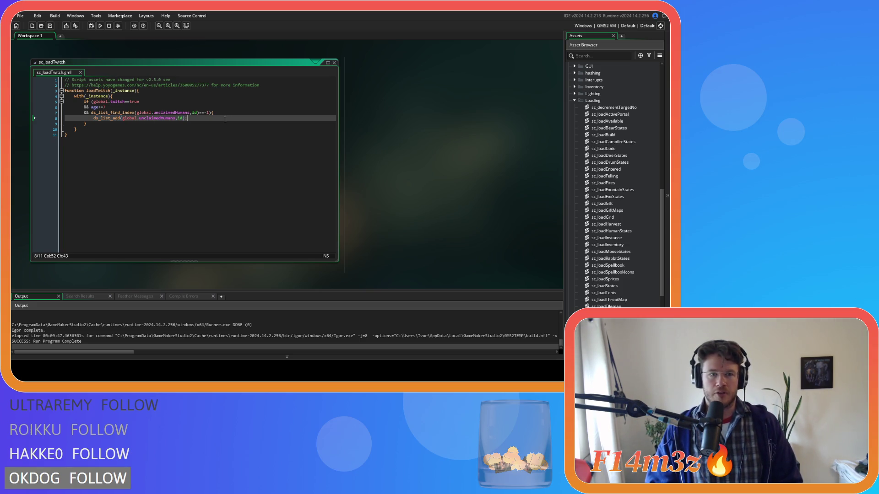
pyautogui.hotkey('ctrl', 'd')
pyautogui.moveTo(188, 118); pyautogui.dragTo(94, 119)
pyautogui.write('ds_liost')
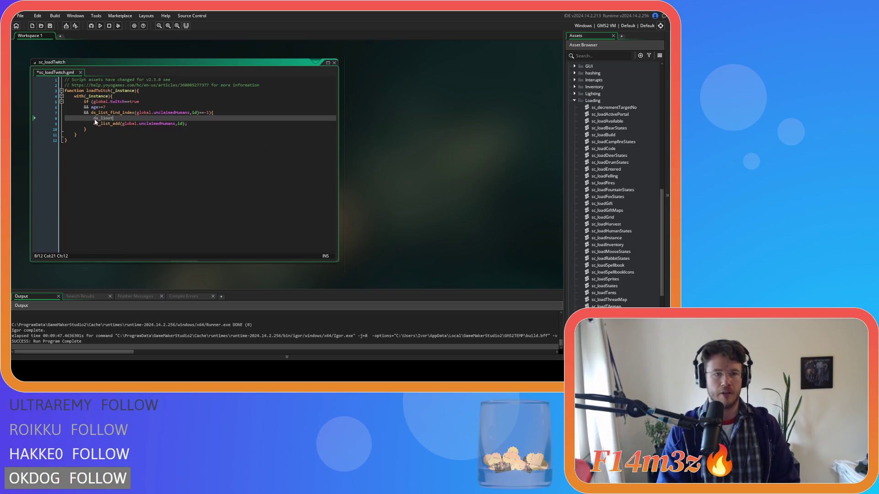
pyautogui.write('st')
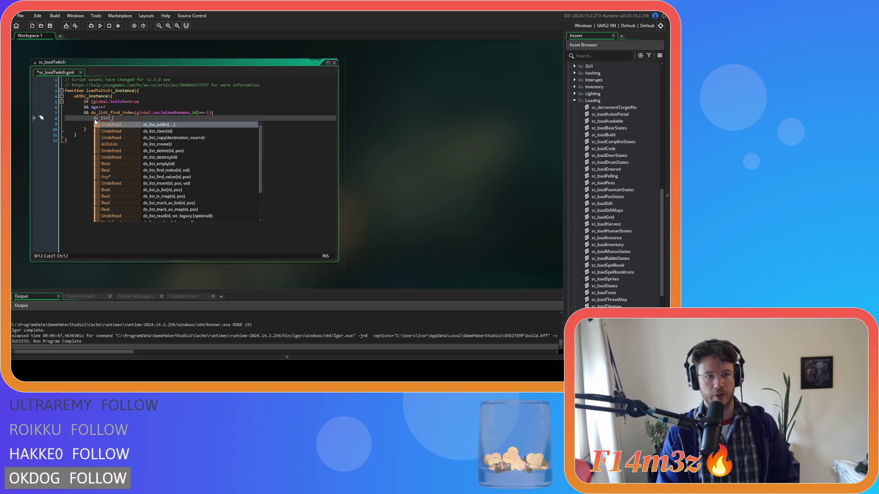
pyautogui.write('ins')
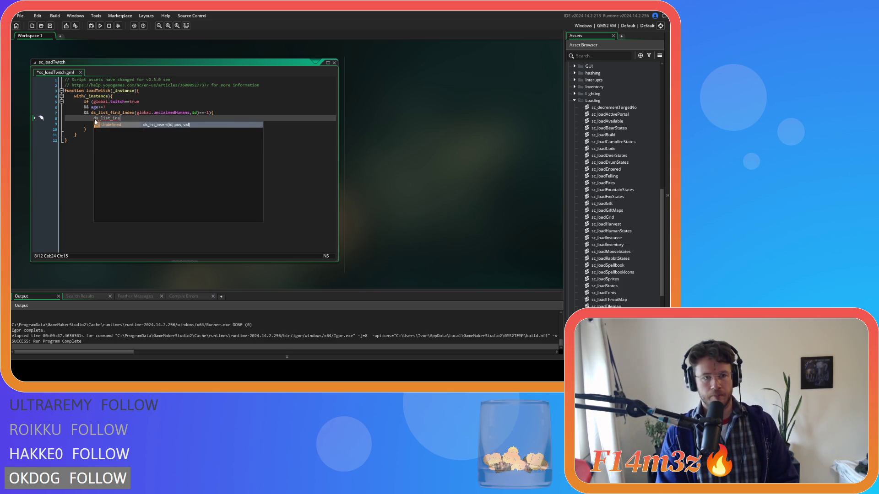
pyautogui.press('Return')
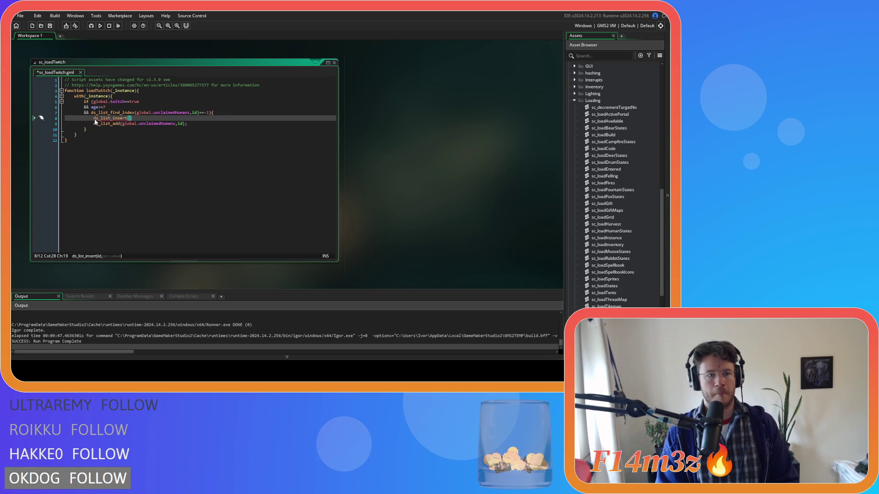
# Fill ds_list_insert's arguments as global.unclaimedHumans, 0, id and save.
pyautogui.moveTo(183, 124); pyautogui.dragTo(124, 126)
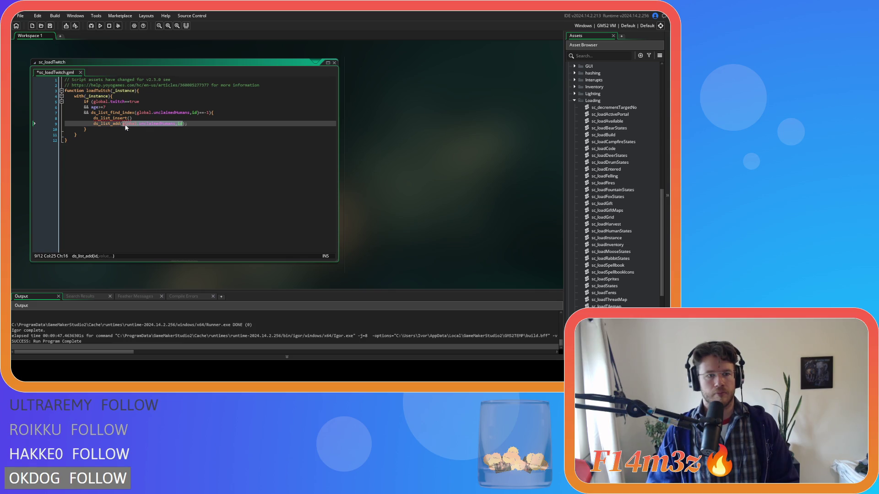
pyautogui.click(126, 118)
pyautogui.write('global.unclaimedHumans,id.')
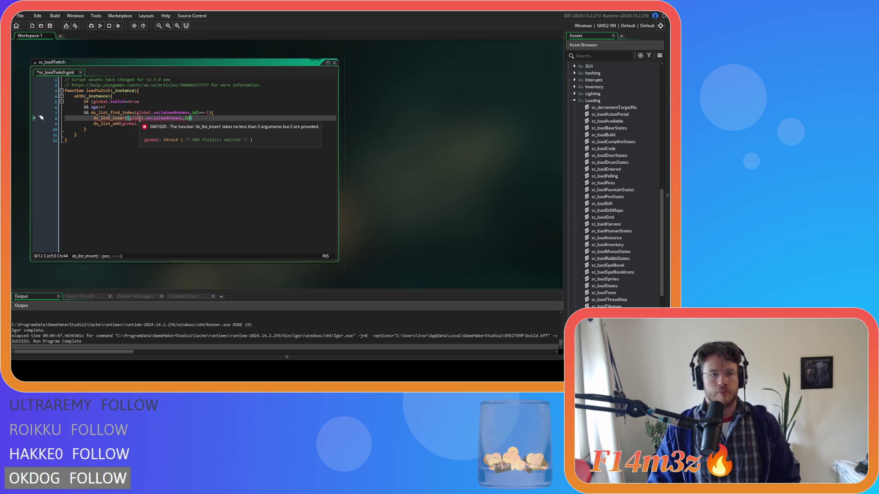
pyautogui.write('.')
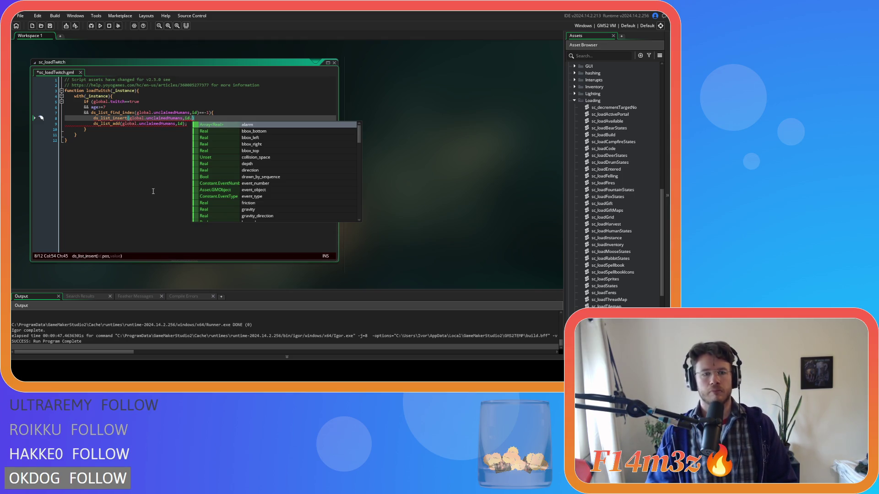
pyautogui.write('0')
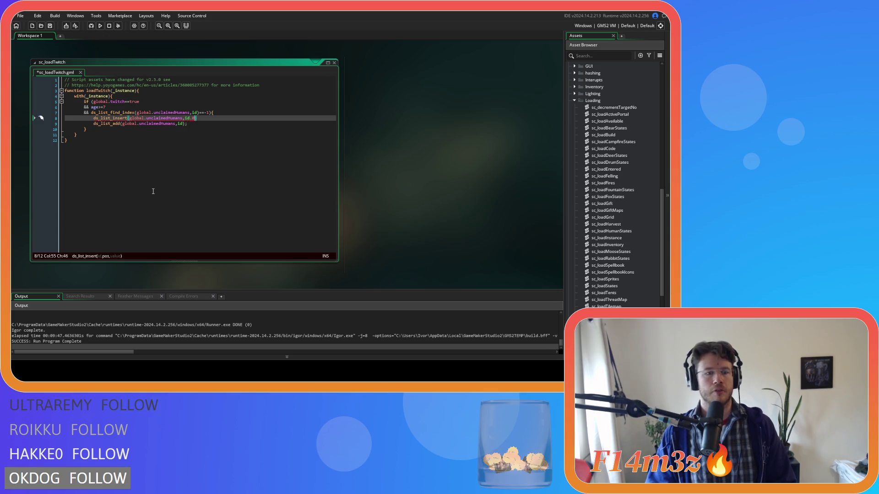
pyautogui.press('BackSpace')
pyautogui.press('BackSpace')
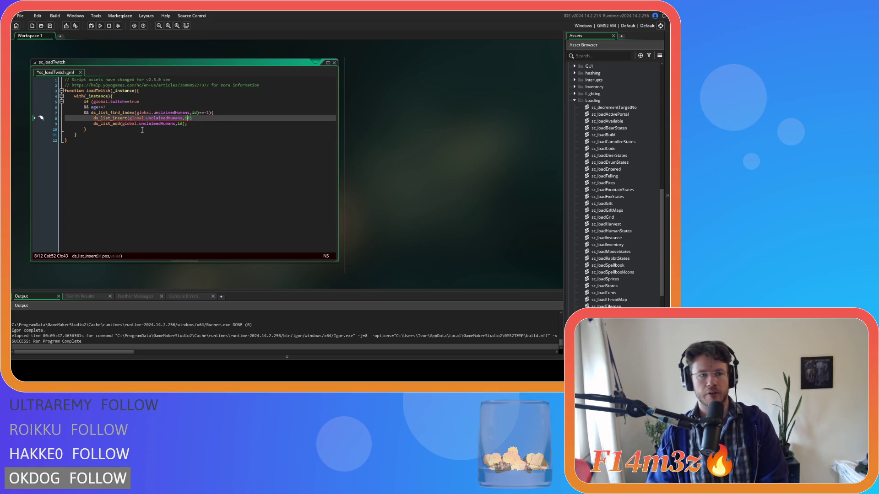
pyautogui.click(184, 118)
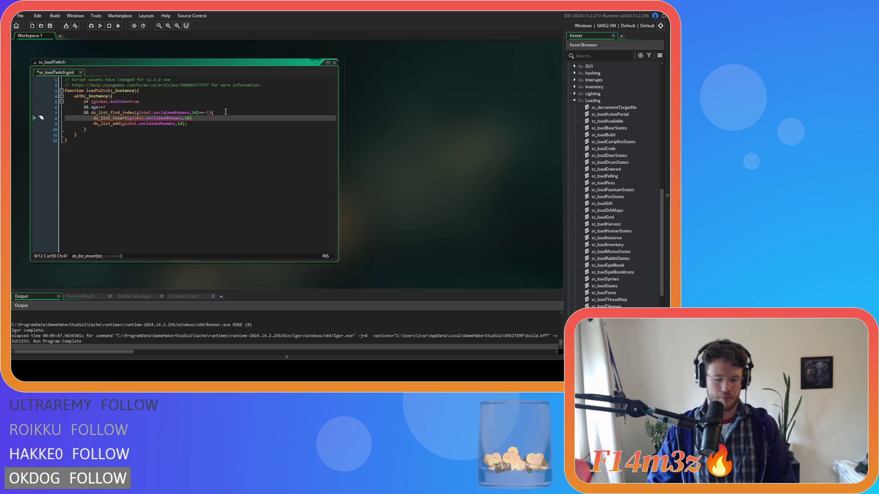
pyautogui.write(',0')
pyautogui.click(209, 118)
pyautogui.hotkey('ctrl', 's')
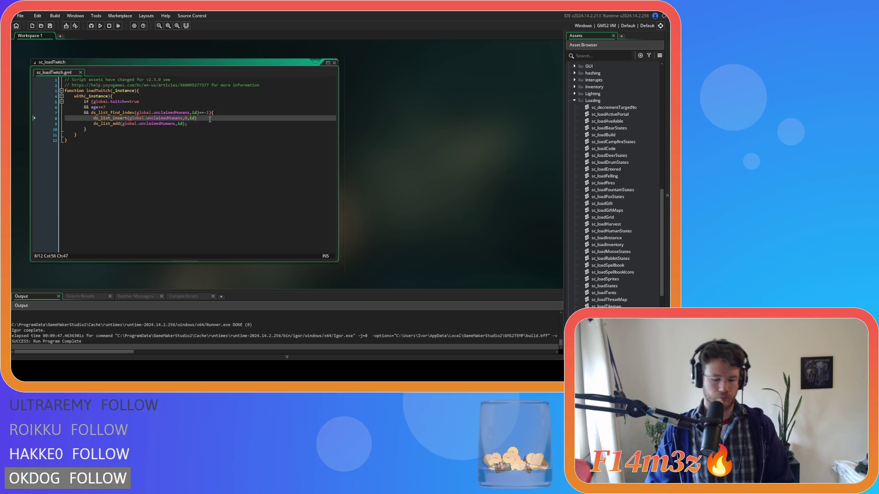
# Add the semicolon, delete the old ds_list_add line, save, and run the game.
pyautogui.write(';')
pyautogui.hotkey('shift', 'Down')
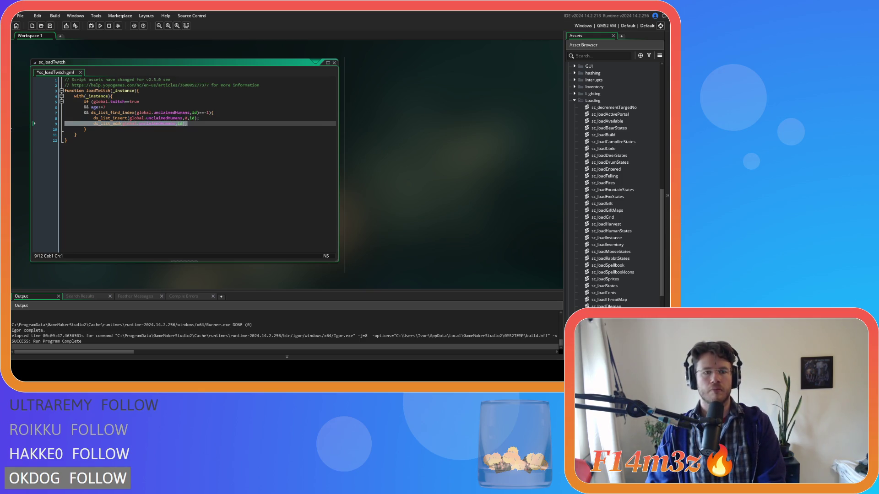
pyautogui.press('Delete')
pyautogui.click(201, 135)
pyautogui.hotkey('ctrl', 's')
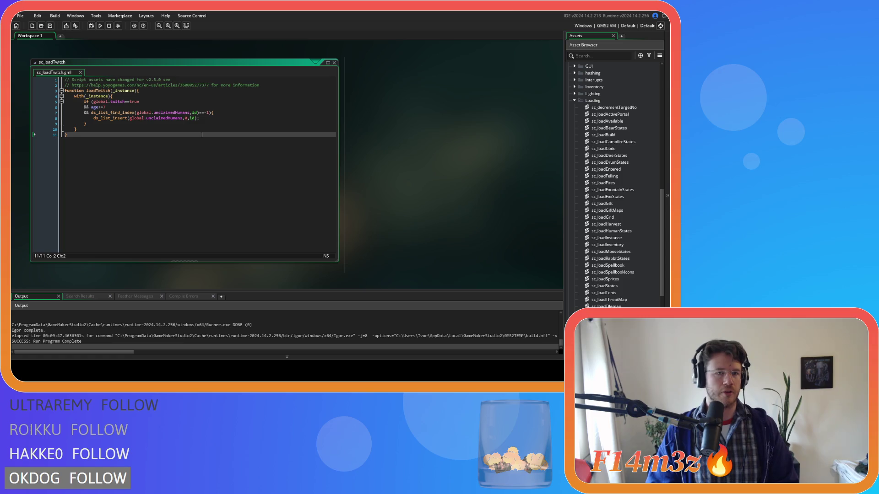
pyautogui.press('F5')
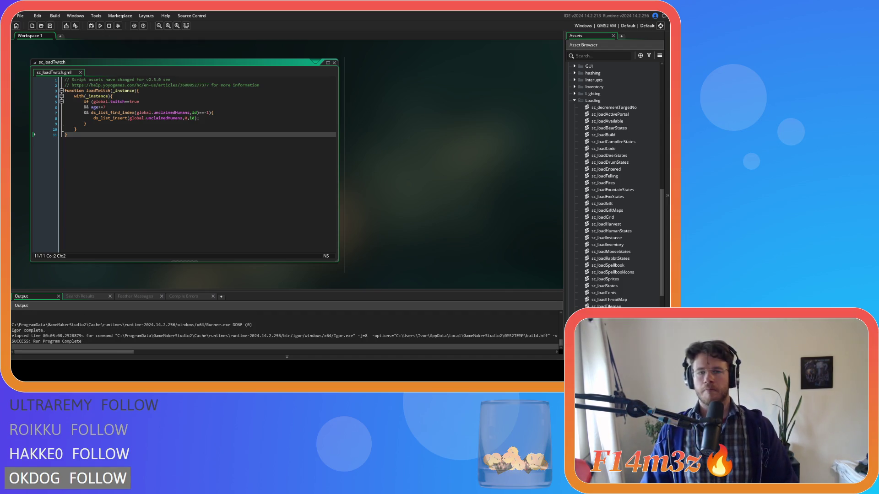
# Close all open editor windows from the workspace context menu.
pyautogui.rightClick(397, 149)
pyautogui.moveTo(414, 153)
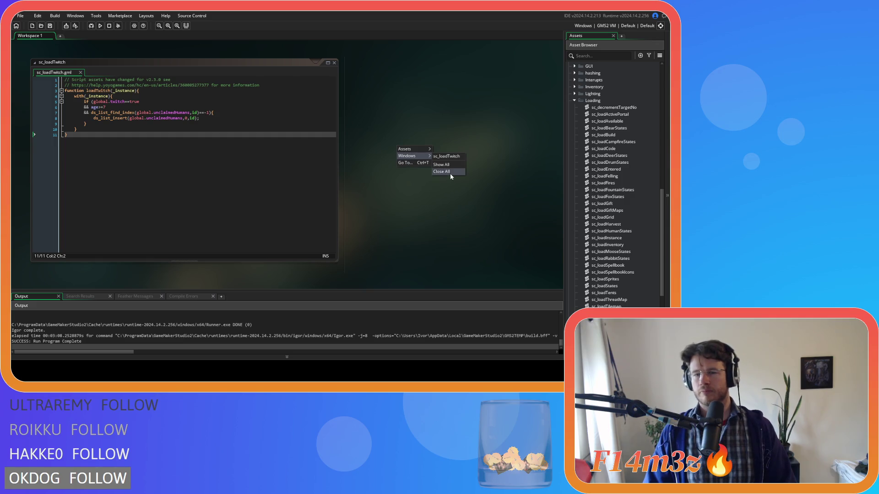
pyautogui.click(450, 174)
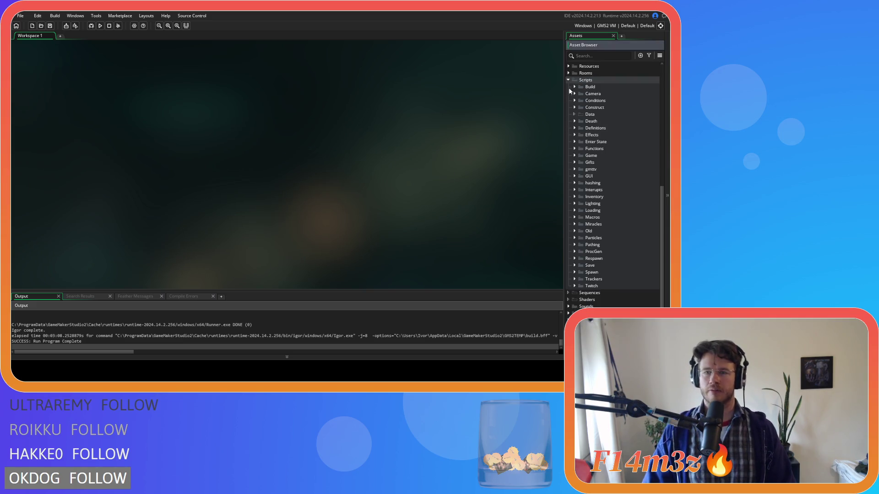
# Collapse the Loading and Objects folders and expand Game objects > Construct objects.
pyautogui.click(567, 78)
pyautogui.click(568, 144)
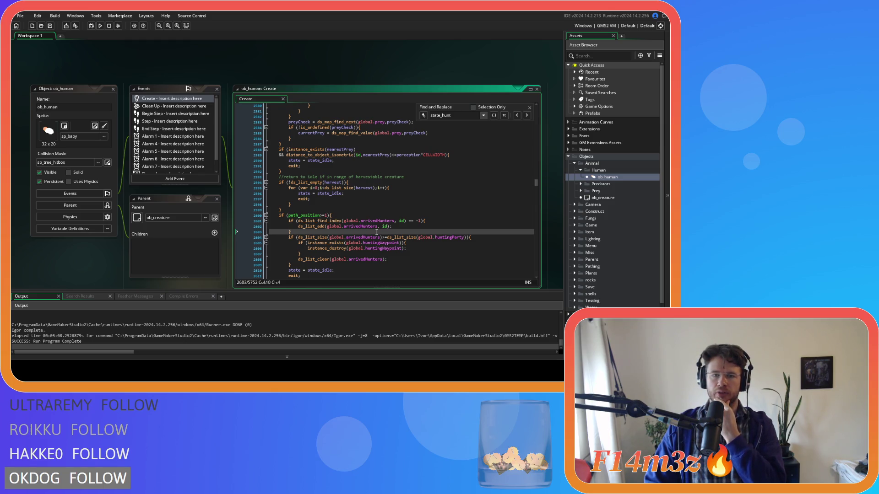
pyautogui.click(575, 225)
pyautogui.click(574, 211)
pyautogui.scroll(-3, 613, 277)
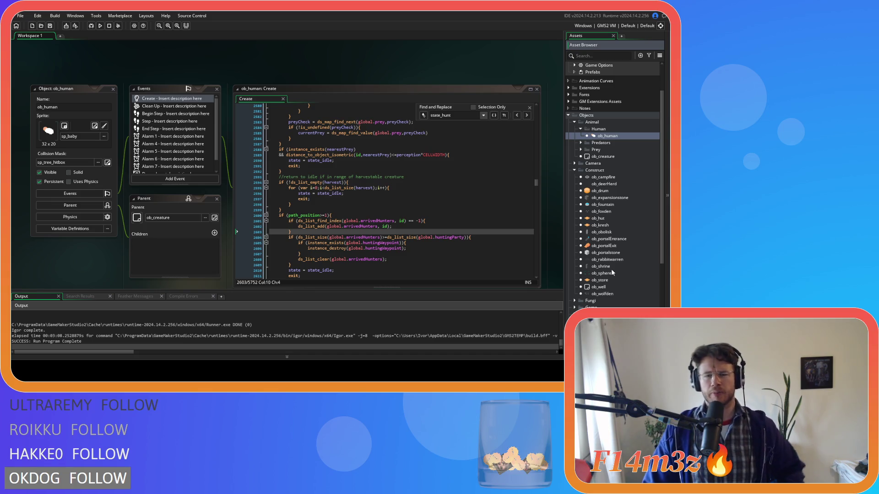
# Read ob_obolisk's Step event hunting-party reform code, then close its editors and reopen ob_human.
pyautogui.doubleClick(604, 232)
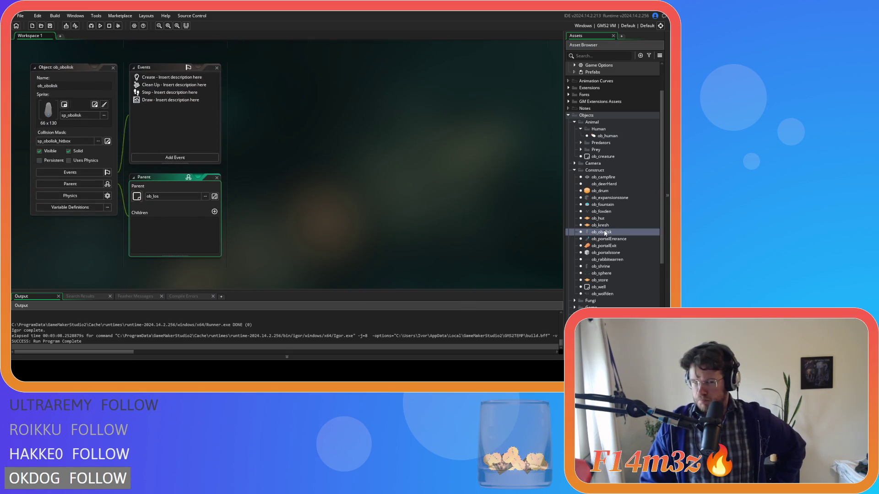
pyautogui.doubleClick(169, 92)
pyautogui.scroll(-3, 406, 163)
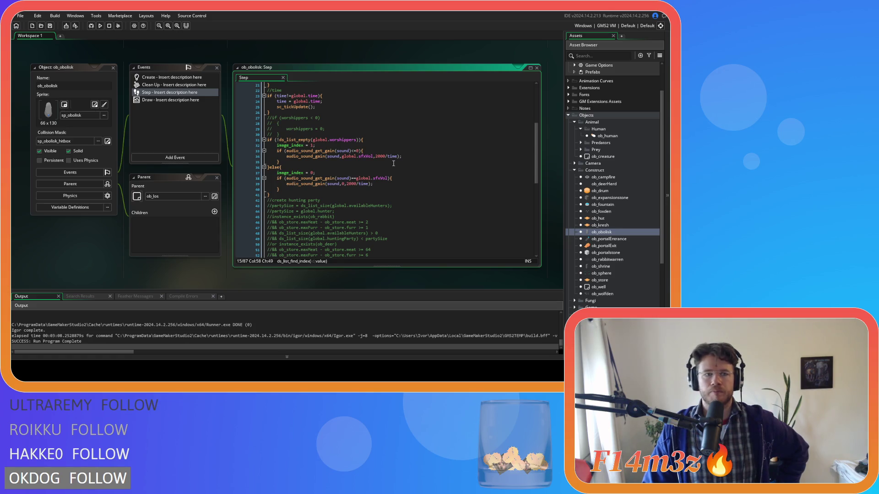
pyautogui.scroll(-13, 393, 163)
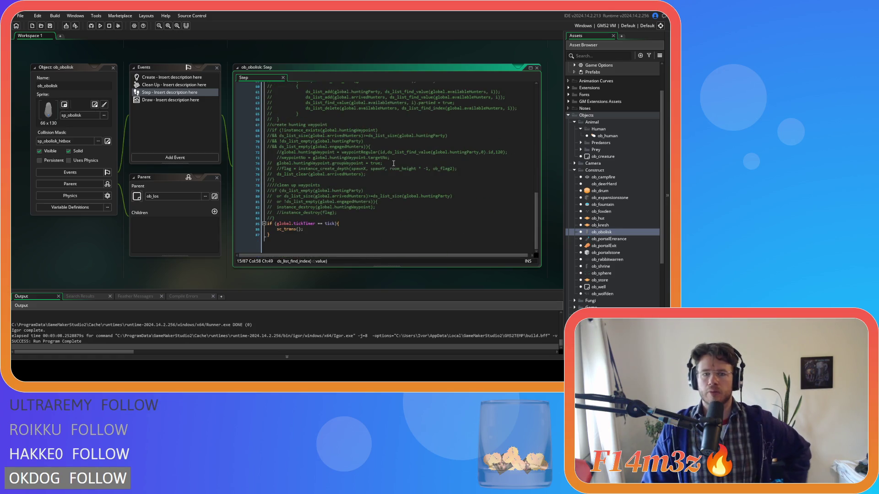
pyautogui.scroll(17, 393, 163)
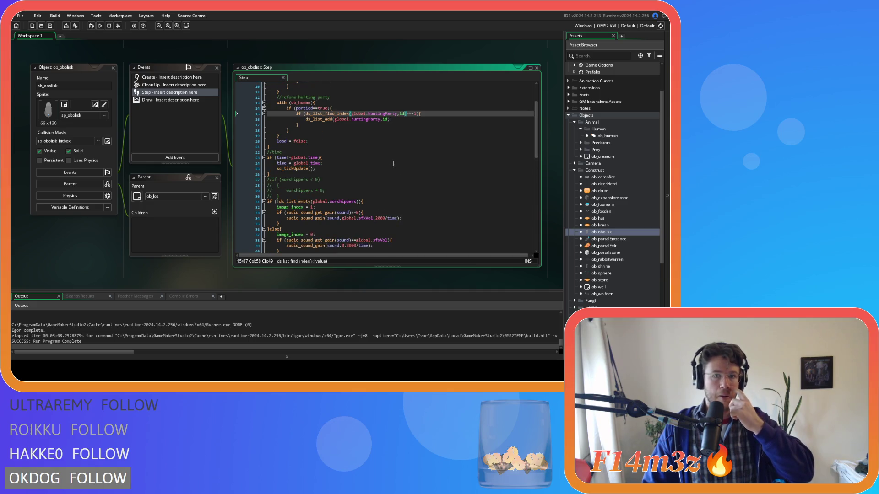
pyautogui.scroll(3, 393, 163)
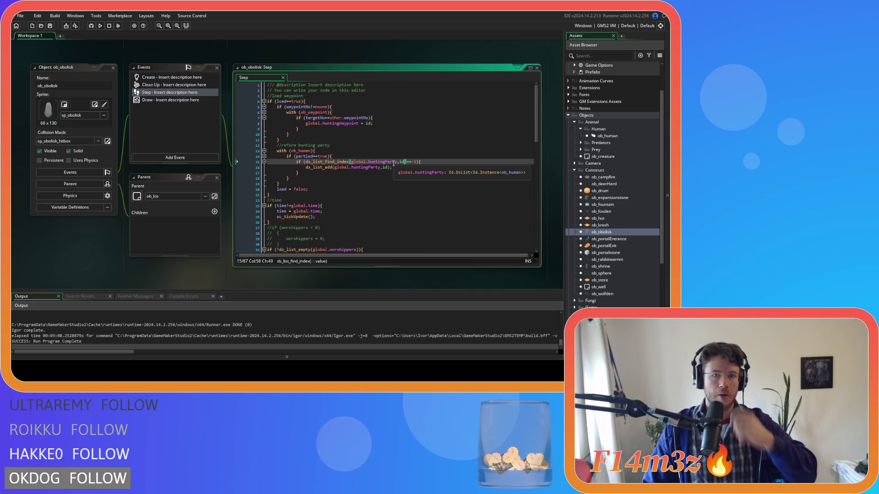
pyautogui.doubleClick(118, 69)
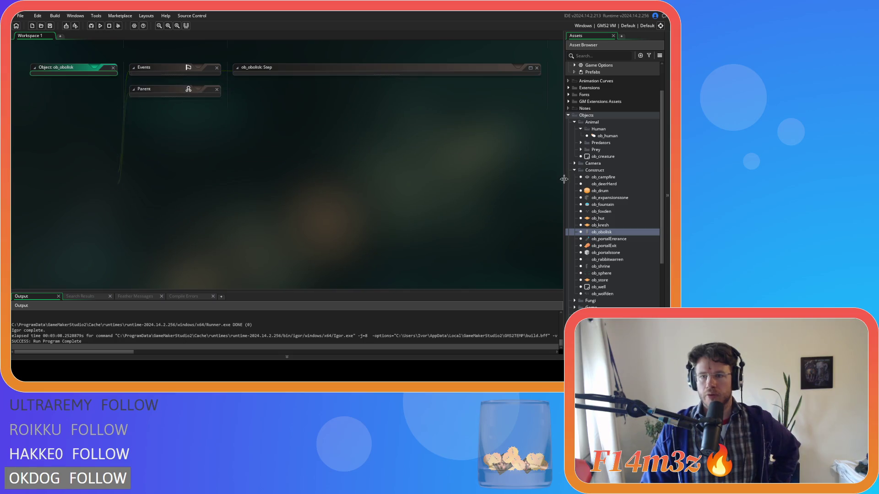
pyautogui.doubleClick(603, 136)
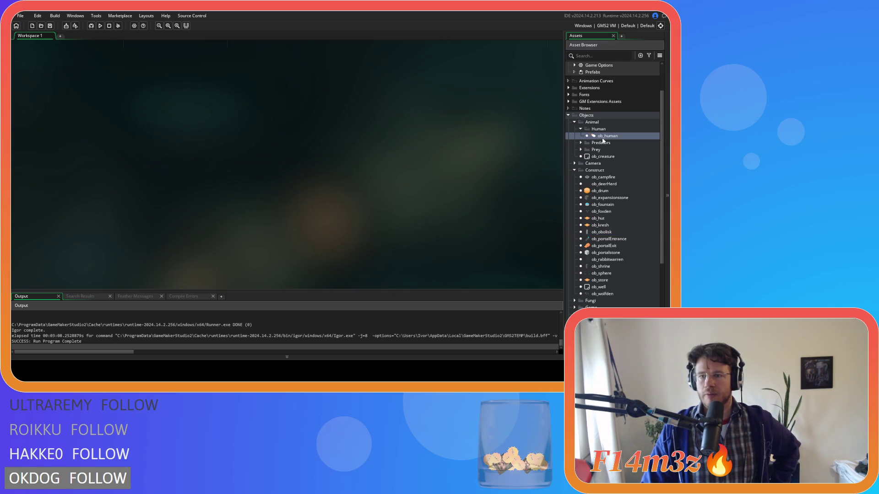
# Dismiss the Create code search and open sc_stateConditions from Scripts > Conditions.
pyautogui.click(380, 136)
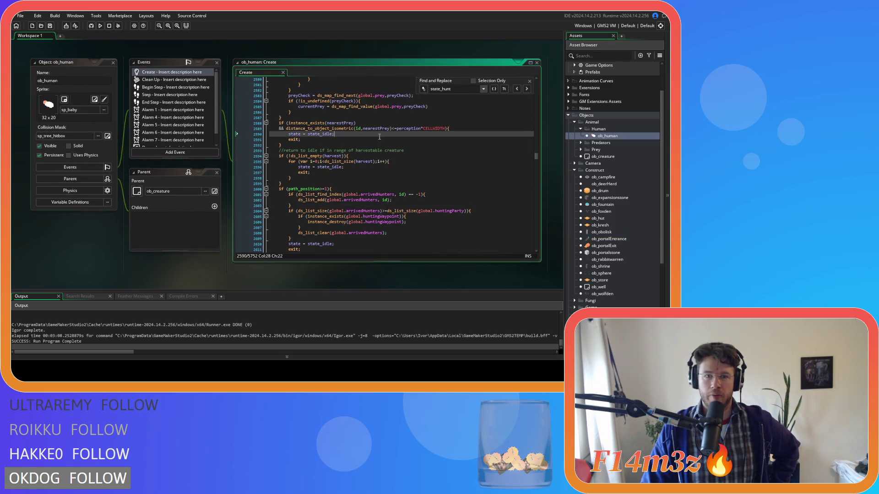
pyautogui.click(529, 82)
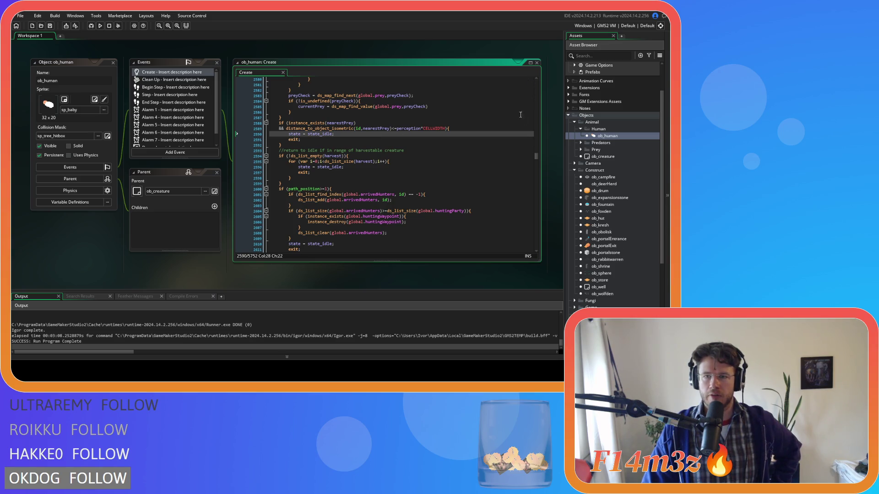
pyautogui.scroll(-6, 638, 253)
pyautogui.click(576, 284)
pyautogui.scroll(-2, 576, 284)
pyautogui.click(574, 266)
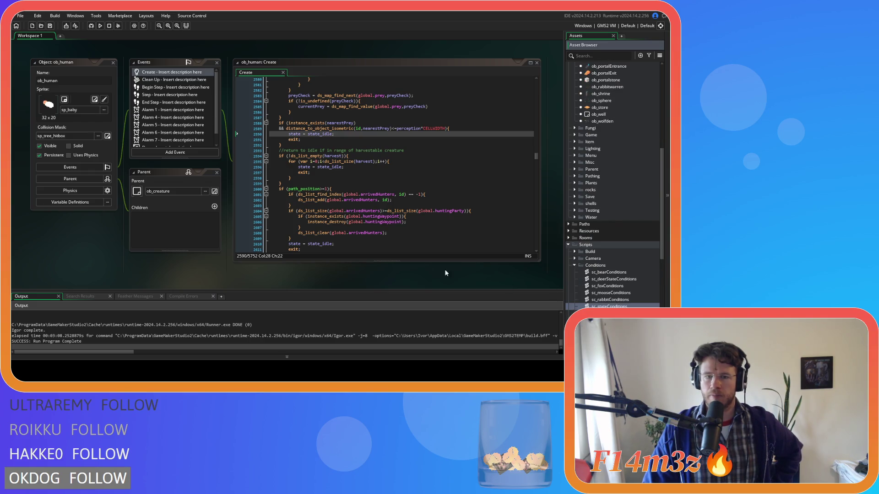
pyautogui.click(211, 206)
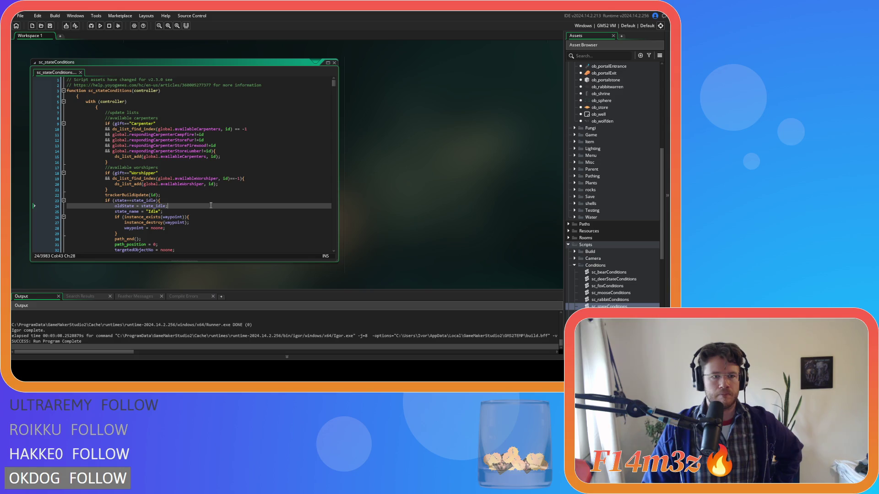
# Search sc_stateConditions for state_hunt and scroll through the matches.
pyautogui.scroll(-10, 211, 205)
pyautogui.click(211, 206)
pyautogui.hotkey('ctrl', 'f')
pyautogui.write('state')
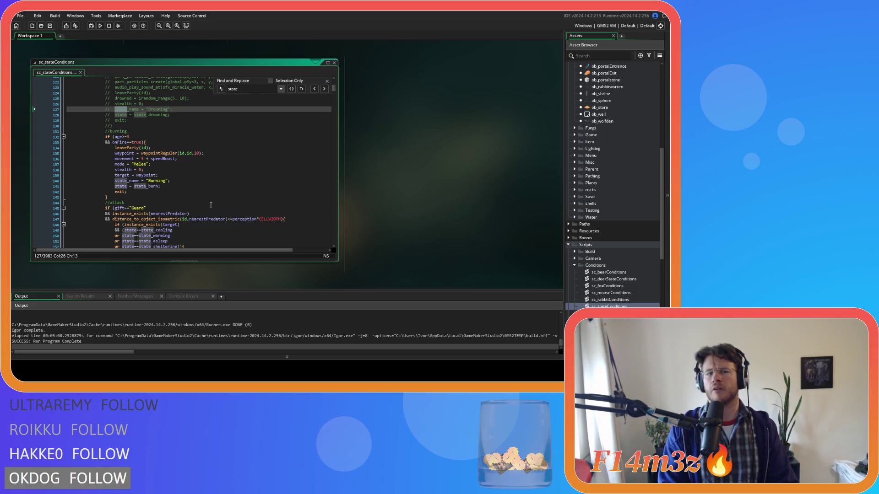
pyautogui.write('_hunt')
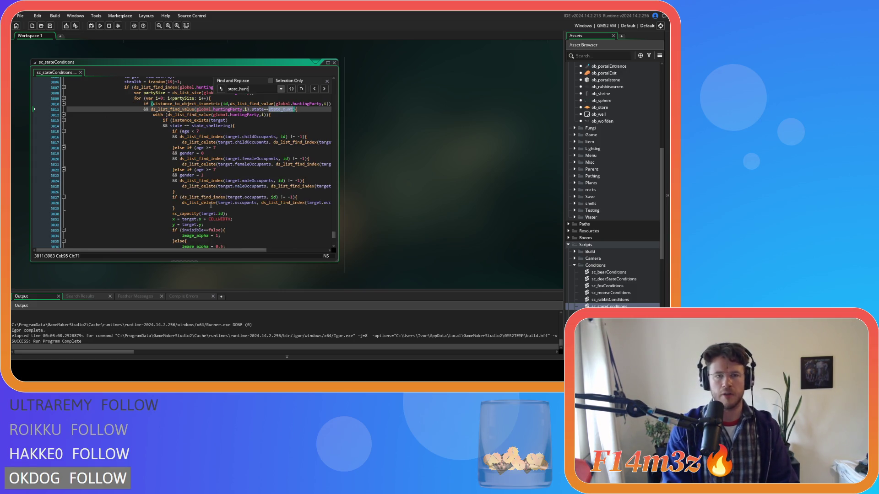
pyautogui.scroll(-12, 280, 167)
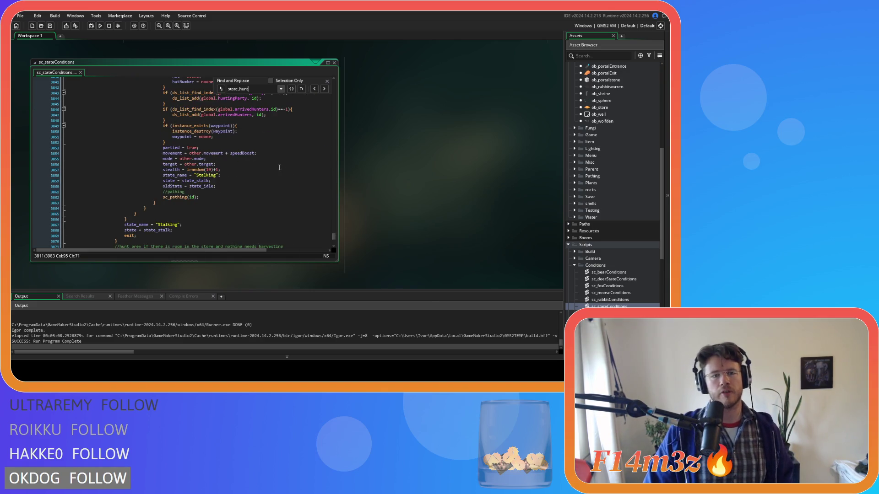
pyautogui.scroll(3, 279, 167)
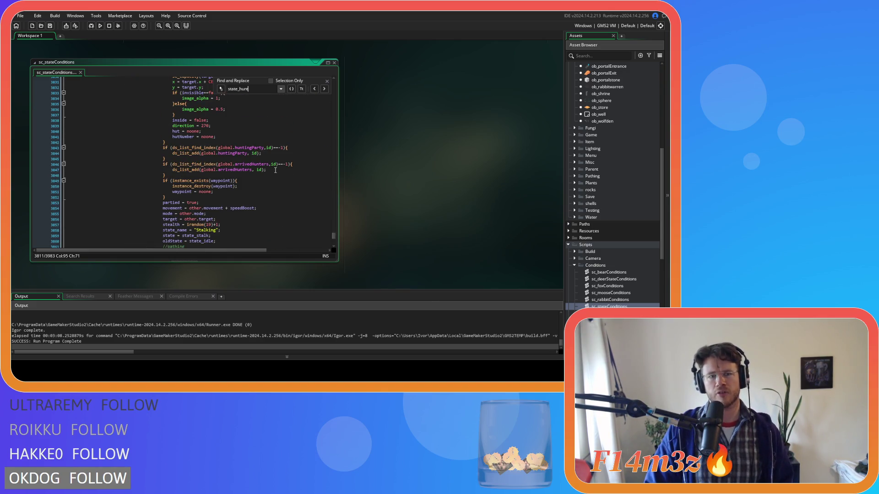
pyautogui.scroll(20, 275, 170)
pyautogui.scroll(-4, 275, 168)
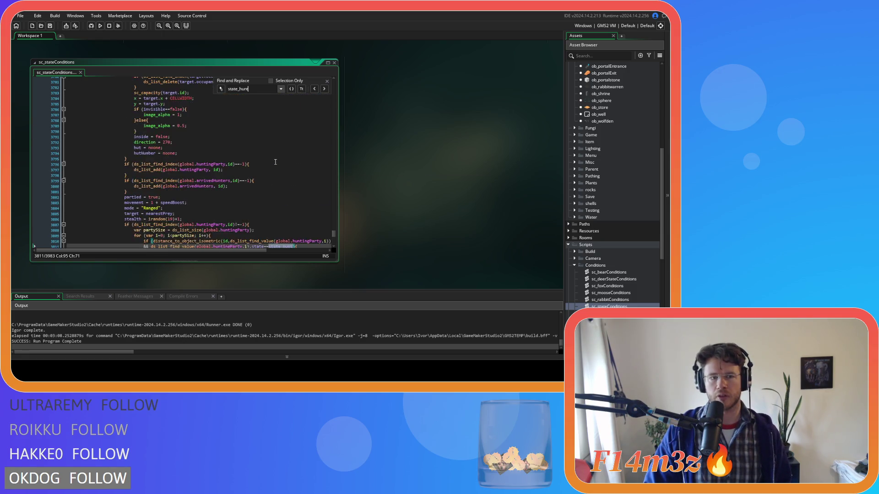
pyautogui.scroll(-20, 275, 162)
# Inspect the state_hunt block around lines 3887-3926, including the with (ob_obolisk) huntingWaypoint check.
pyautogui.click(264, 168)
pyautogui.scroll(-12, 263, 168)
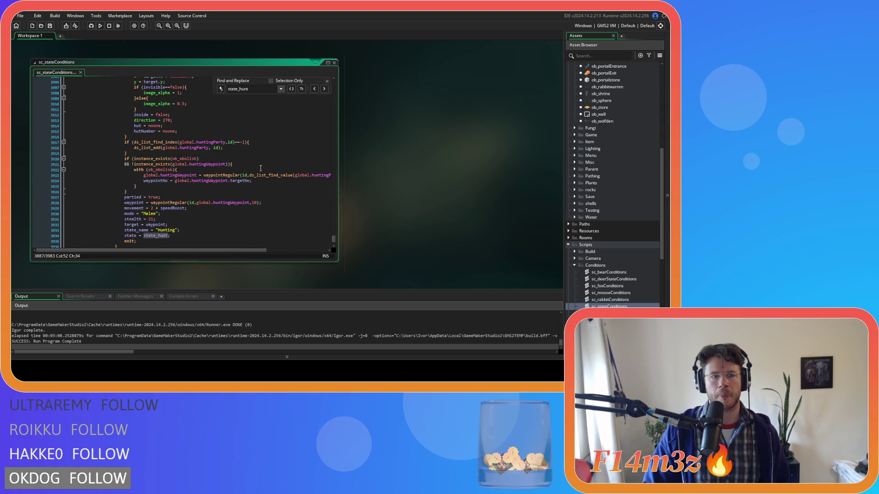
pyautogui.click(261, 168)
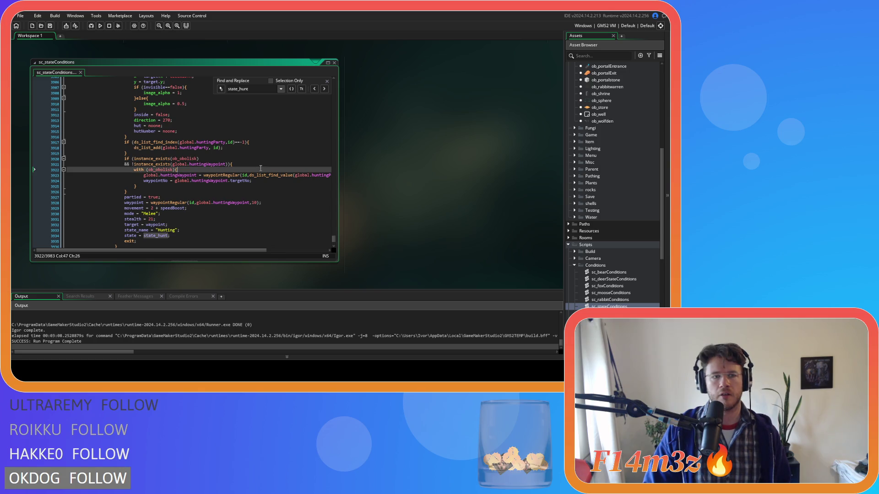
pyautogui.click(151, 191)
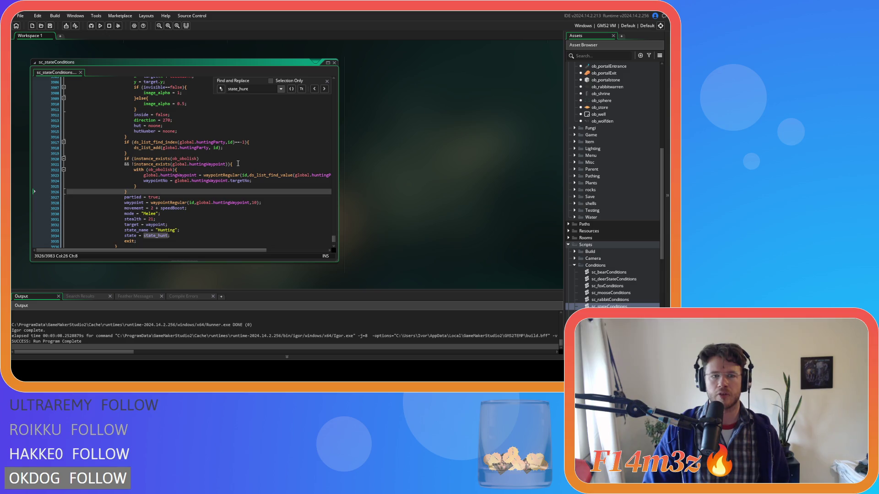
pyautogui.click(238, 163)
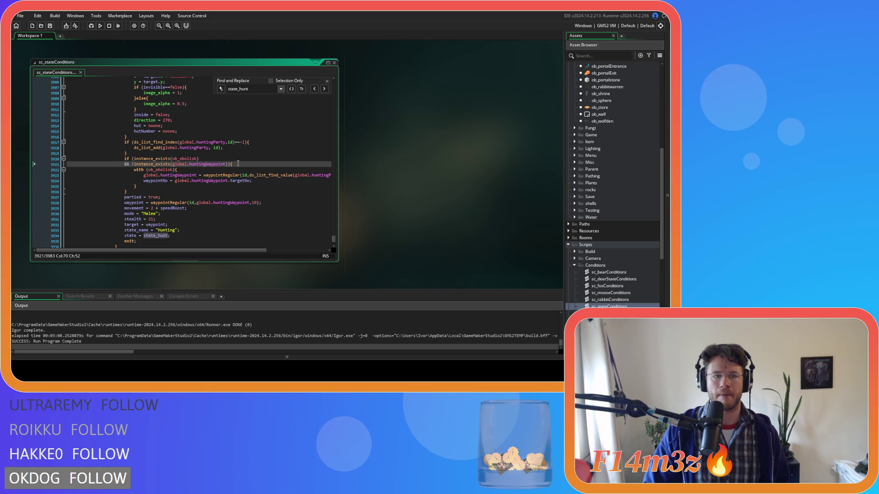
pyautogui.scroll(13, 238, 164)
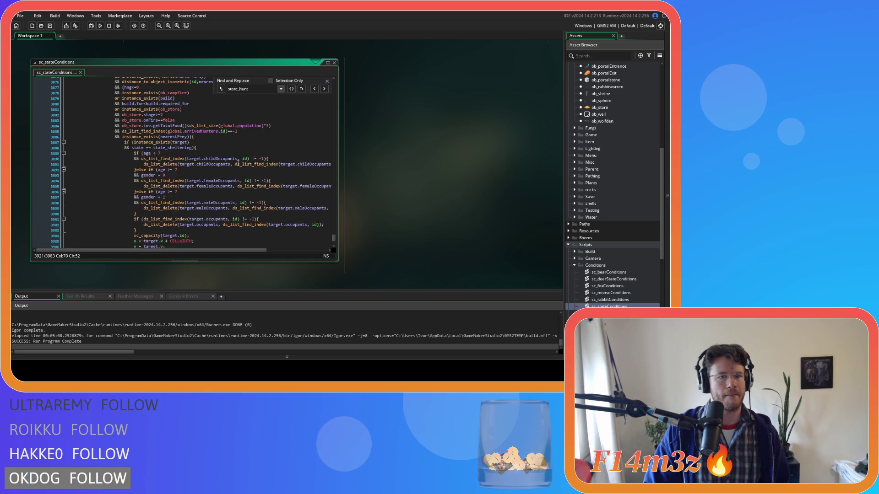
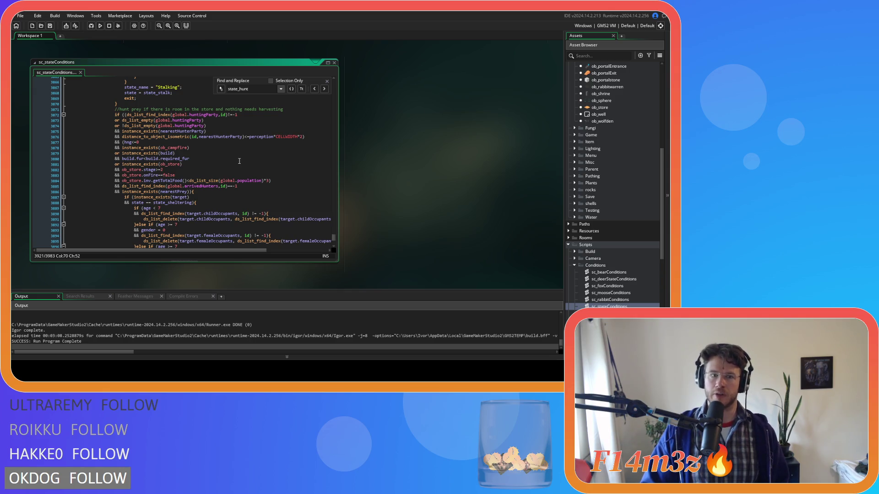
# Review the hunting block: the ob_obolisk check, Melee mode line and waypoint ds_list_find_value call.
pyautogui.scroll(-9, 237, 165)
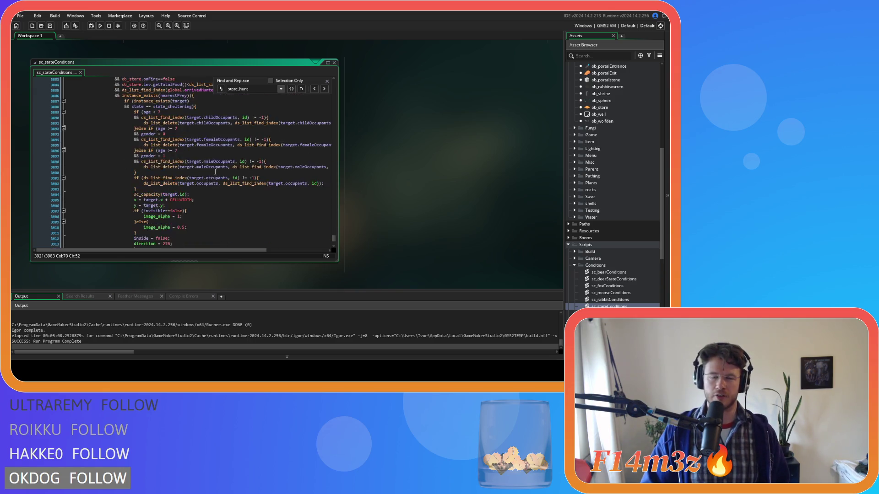
pyautogui.scroll(-3, 237, 165)
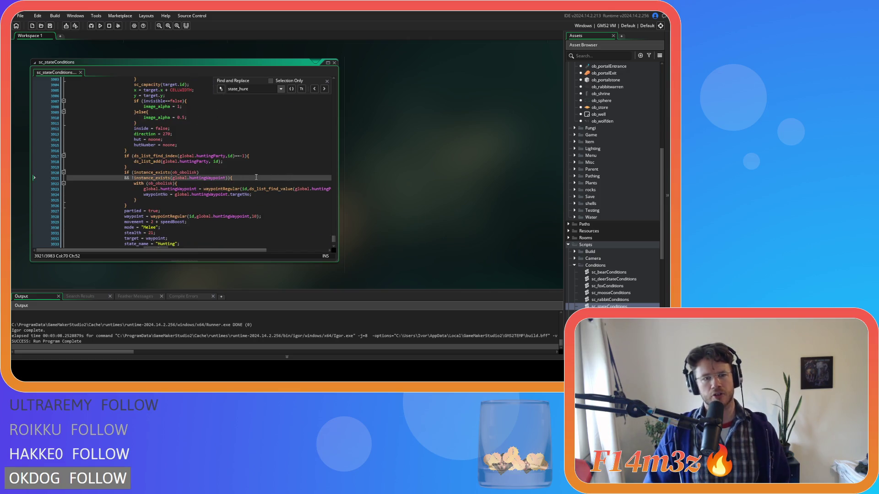
pyautogui.scroll(12, 256, 177)
pyautogui.scroll(-12, 258, 188)
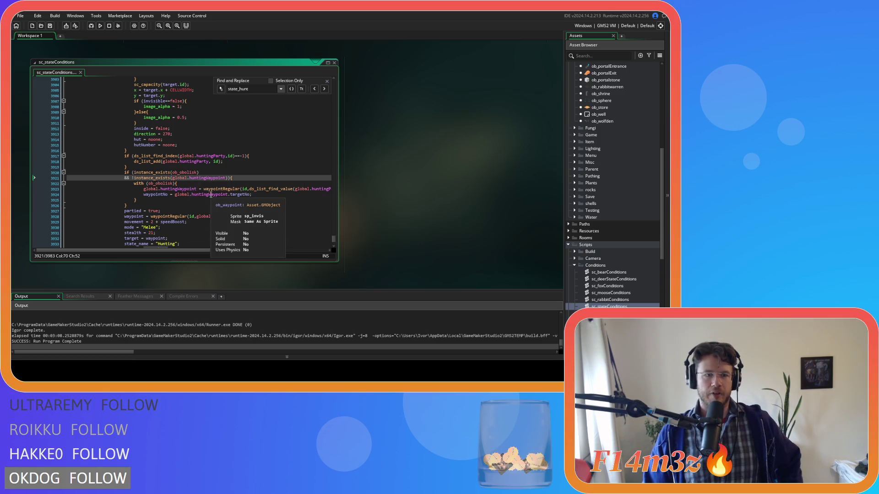
pyautogui.press('Up')
pyautogui.press('Down')
pyautogui.press('Left')
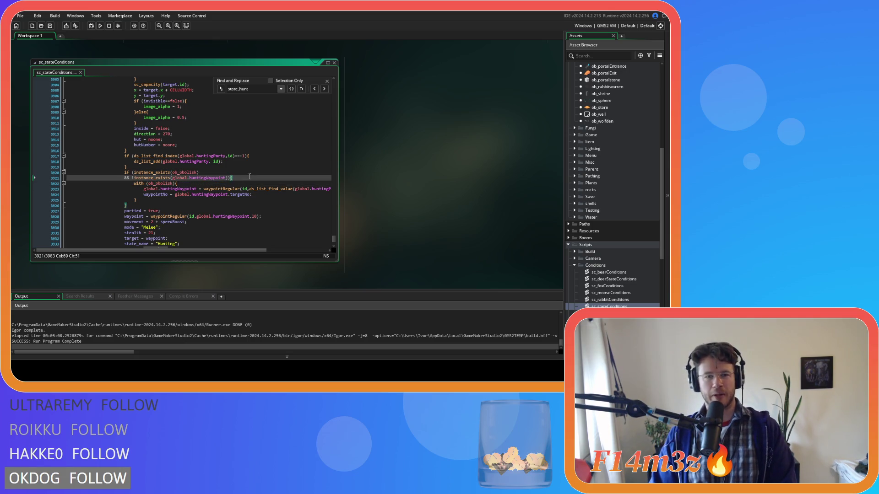
pyautogui.scroll(6, 226, 182)
pyautogui.scroll(3, 226, 183)
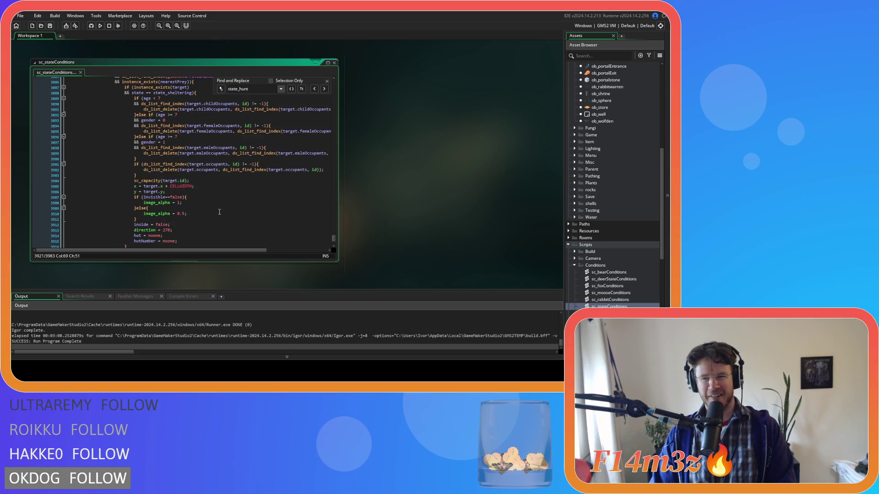
pyautogui.scroll(-6, 233, 206)
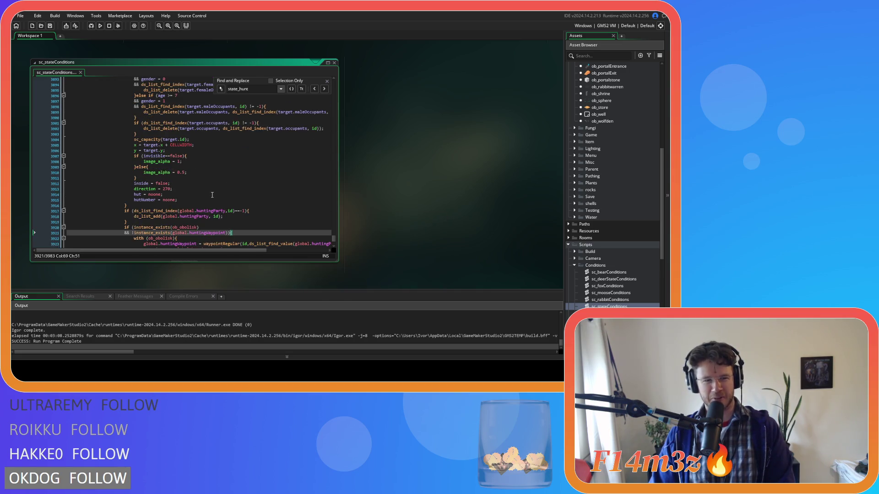
pyautogui.click(284, 208)
pyautogui.scroll(-4, 255, 230)
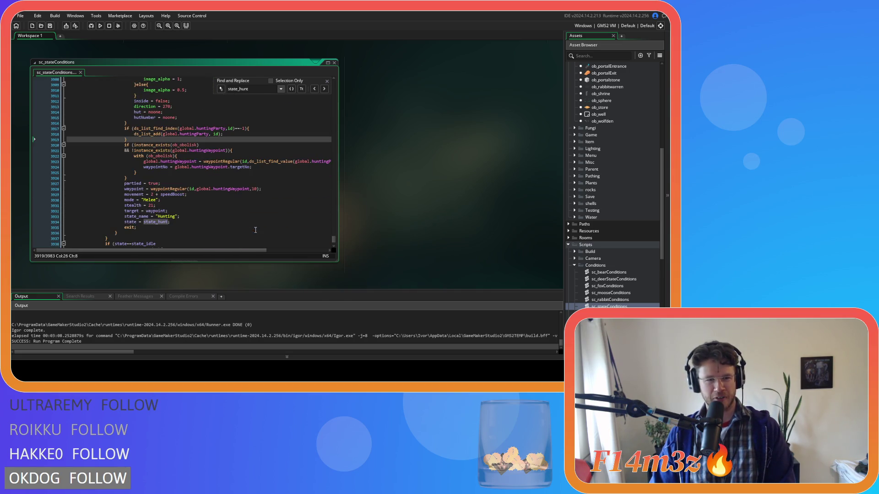
pyautogui.click(254, 200)
pyautogui.scroll(2, 263, 236)
pyautogui.click(264, 189)
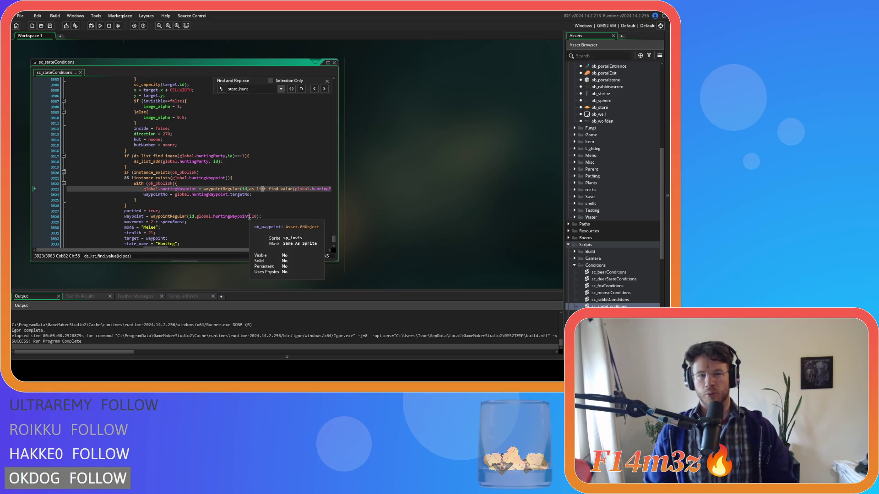
# Inspect the huntingWaypoint existence check and the waypointNo assignment inside the ob_obolisk block.
pyautogui.moveTo(134, 178); pyautogui.dragTo(229, 178)
pyautogui.click(256, 211)
pyautogui.click(275, 195)
pyautogui.click(219, 183)
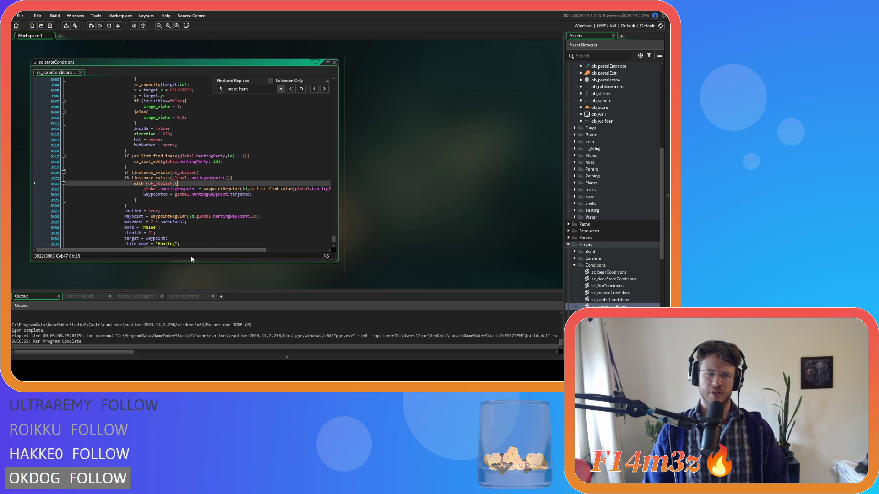
pyautogui.moveTo(213, 251); pyautogui.dragTo(237, 251)
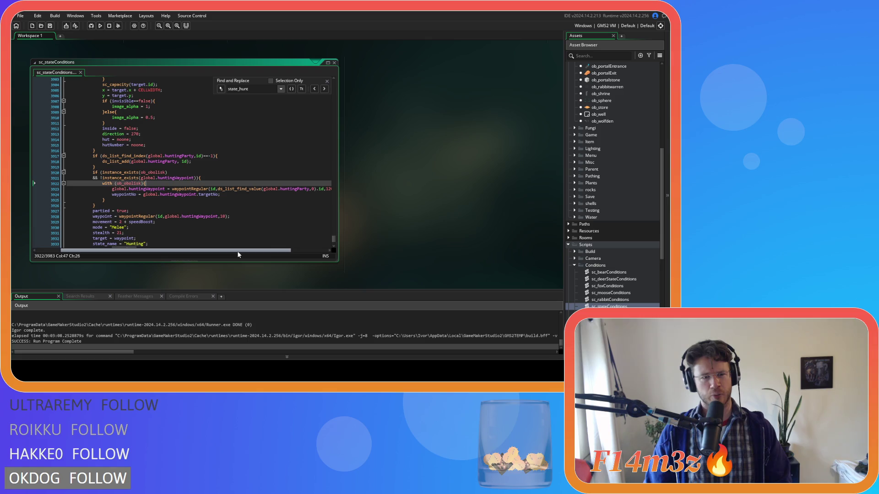
pyautogui.click(229, 194)
pyautogui.moveTo(229, 194); pyautogui.dragTo(112, 197)
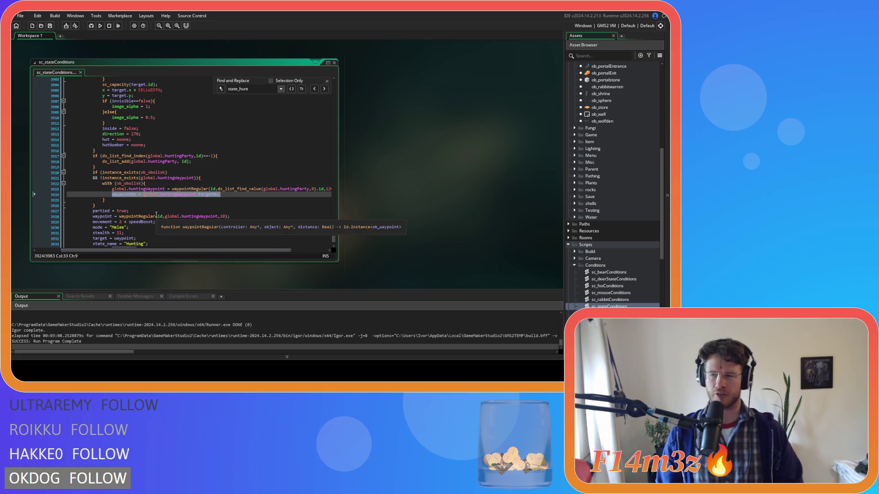
pyautogui.moveTo(192, 251); pyautogui.dragTo(167, 250)
pyautogui.click(202, 197)
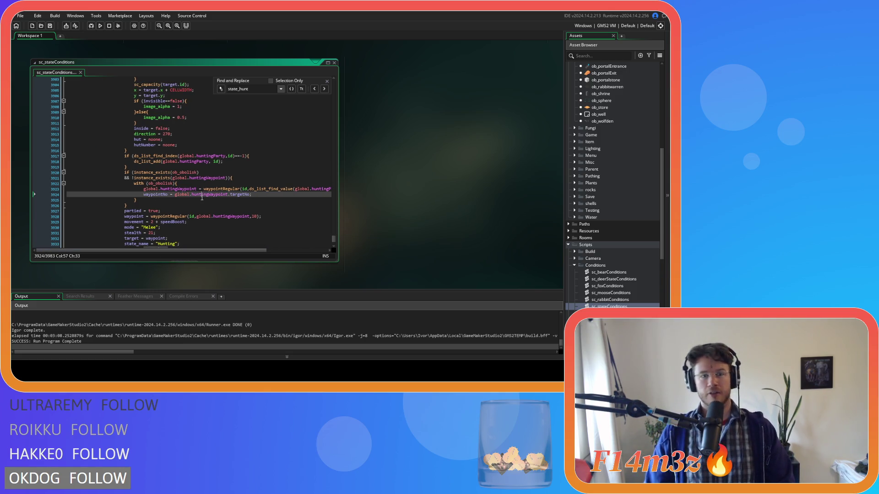
# Close the find-and-replace search and return to the huntingWaypoint check on line 3921.
pyautogui.click(327, 81)
pyautogui.click(219, 178)
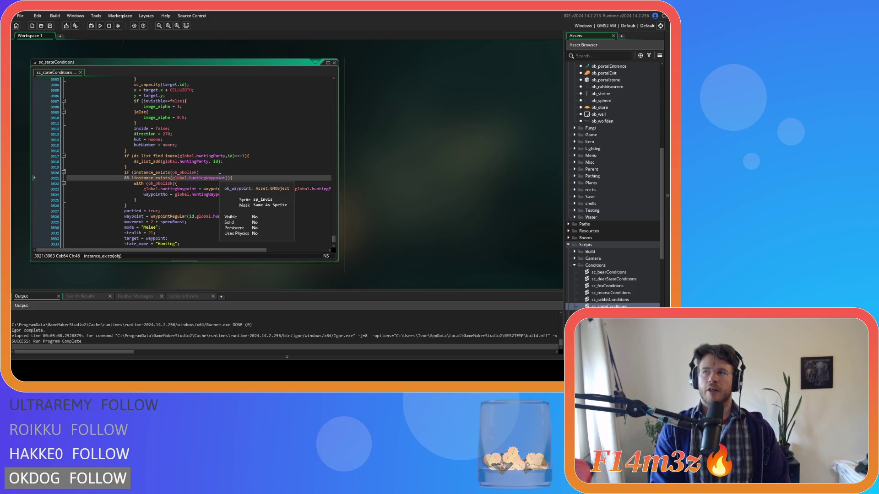
pyautogui.scroll(8, 613, 137)
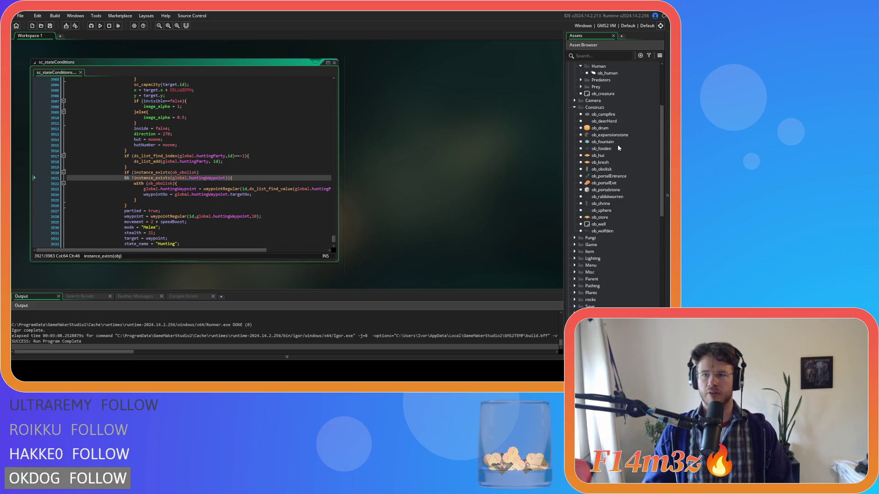
# Open ob_human and search its code for 'state' to find the waypoint cleanup lines.
pyautogui.click(616, 131)
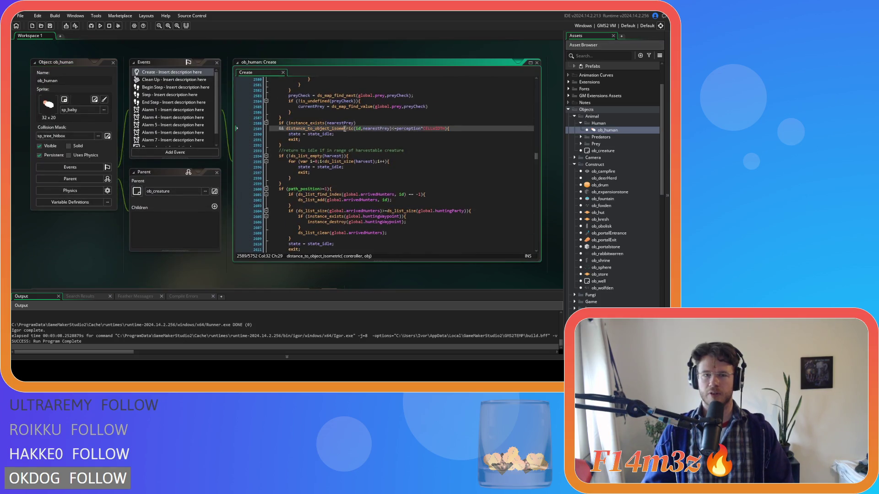
pyautogui.hotkey('ctrl', 'f')
pyautogui.write('state')
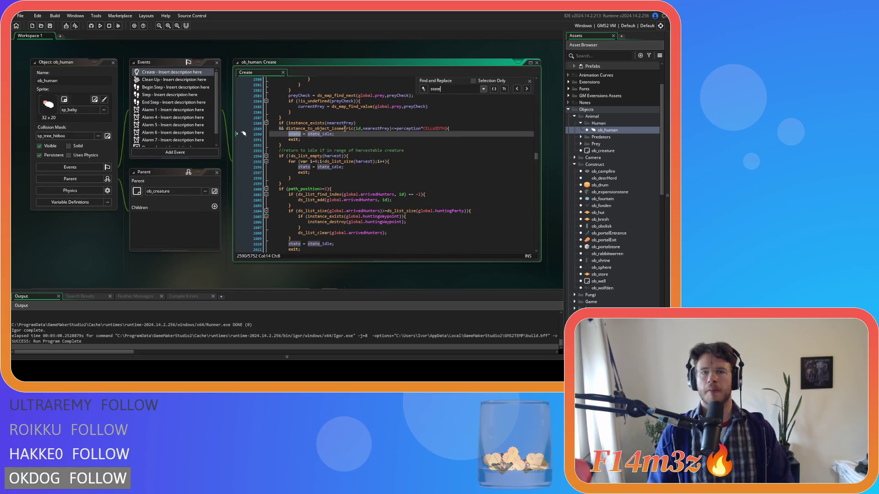
pyautogui.scroll(-3, 328, 188)
pyautogui.click(426, 179)
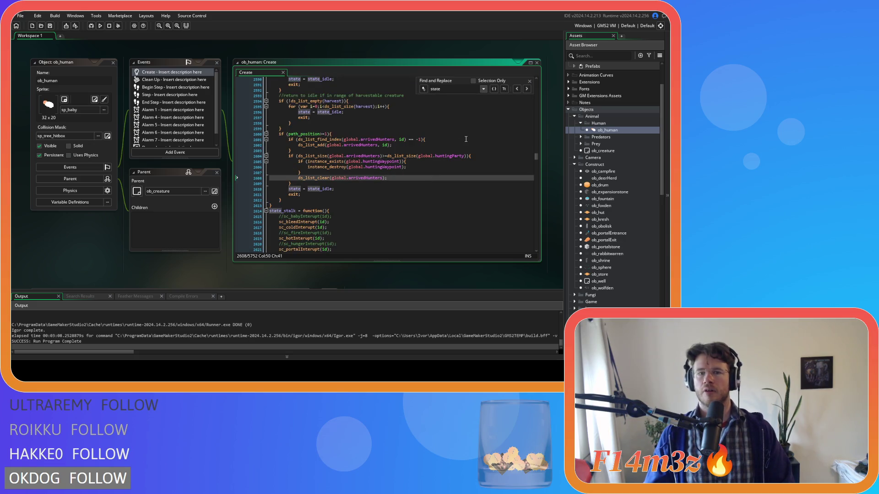
pyautogui.click(410, 168)
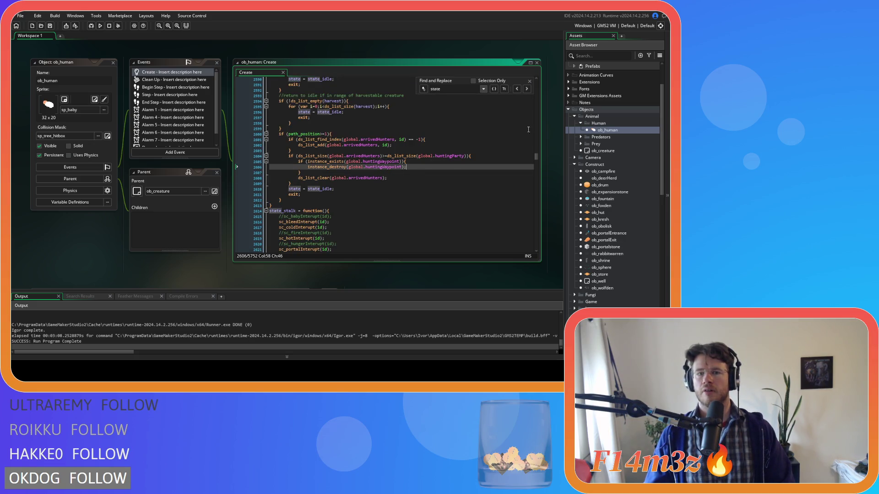
pyautogui.click(530, 83)
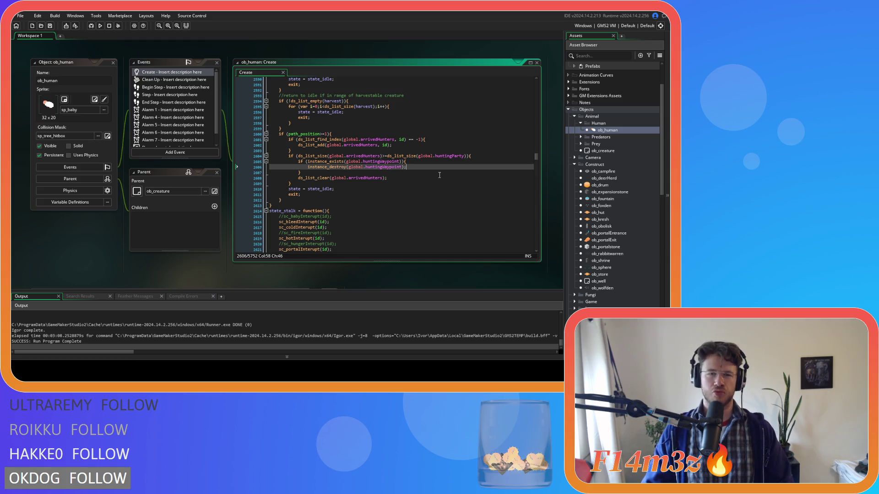
# Copy the waypoint instance_destroy and arrivedHunters clear block, lines 2604–2608.
pyautogui.moveTo(416, 168); pyautogui.dragTo(308, 168)
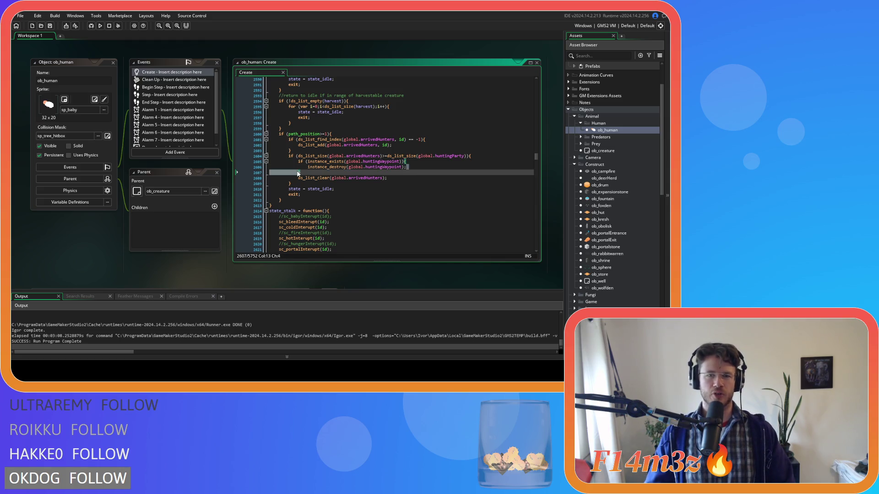
pyautogui.click(352, 172)
pyautogui.moveTo(336, 145); pyautogui.dragTo(396, 146)
pyautogui.moveTo(291, 181); pyautogui.dragTo(289, 156)
pyautogui.rightClick(292, 165)
pyautogui.click(316, 176)
pyautogui.click(338, 185)
# Scroll through the ob_human code, then reopen the sc_stateConditions script.
pyautogui.scroll(1, 339, 185)
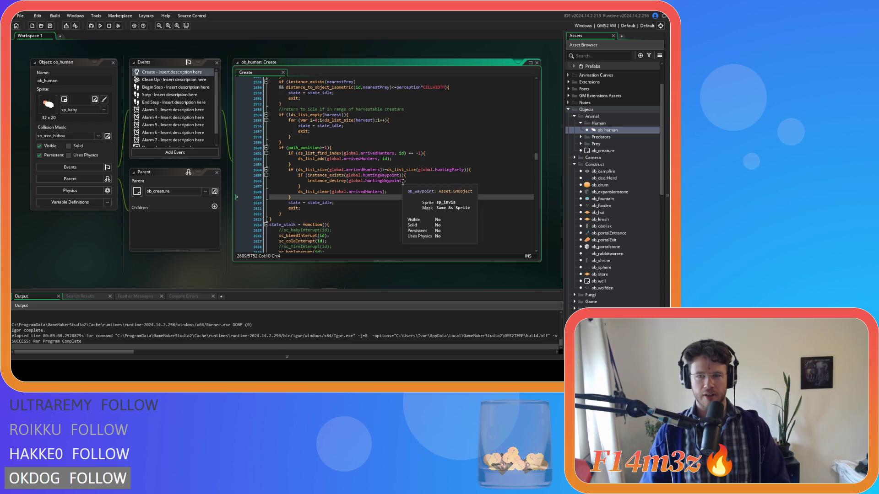
pyautogui.scroll(5, 482, 205)
pyautogui.scroll(15, 482, 206)
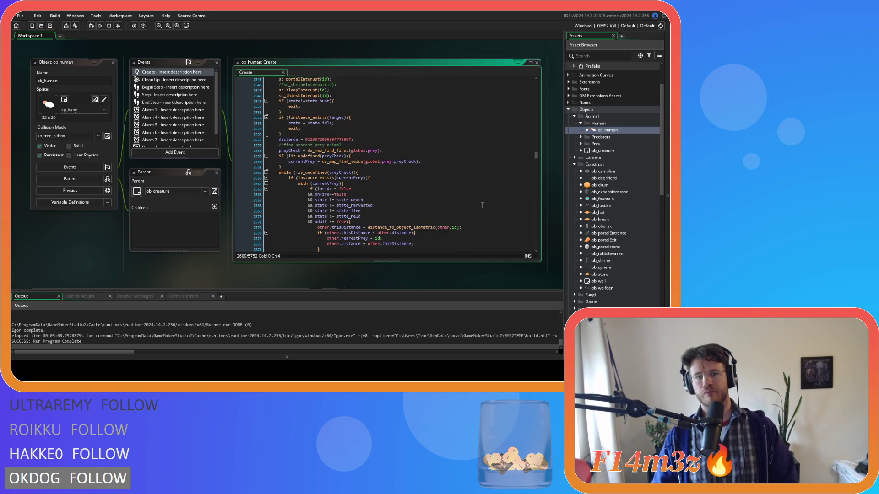
pyautogui.scroll(-10, 482, 205)
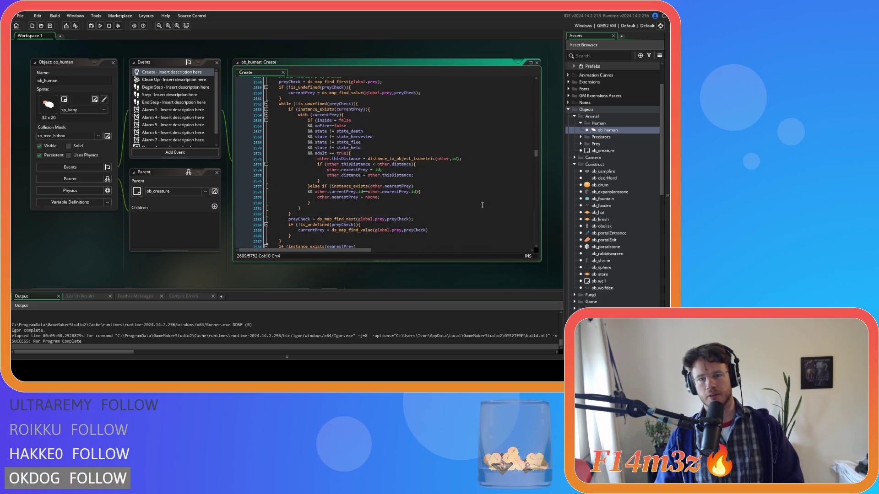
pyautogui.scroll(-10, 482, 206)
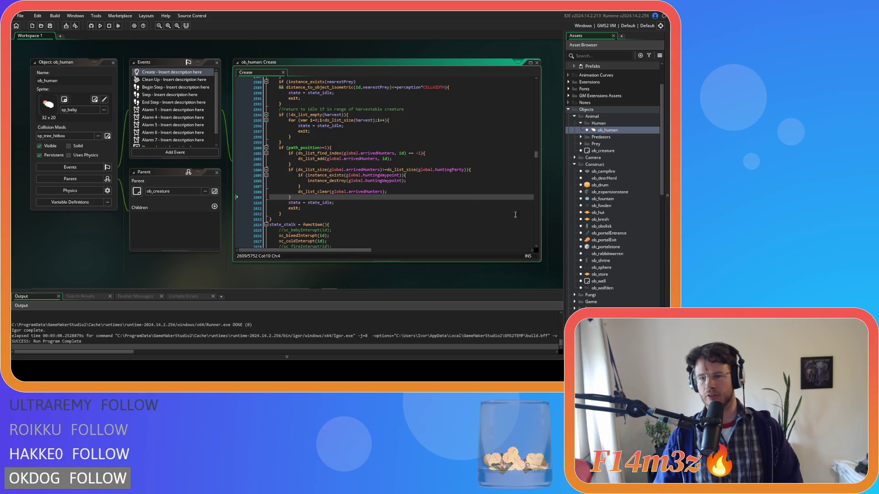
pyautogui.scroll(-3, 636, 268)
pyautogui.scroll(-10, 636, 265)
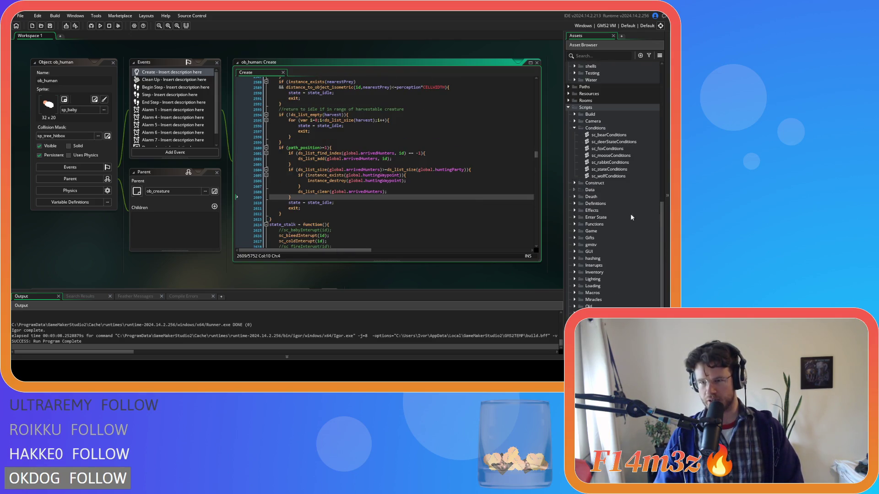
pyautogui.doubleClick(612, 169)
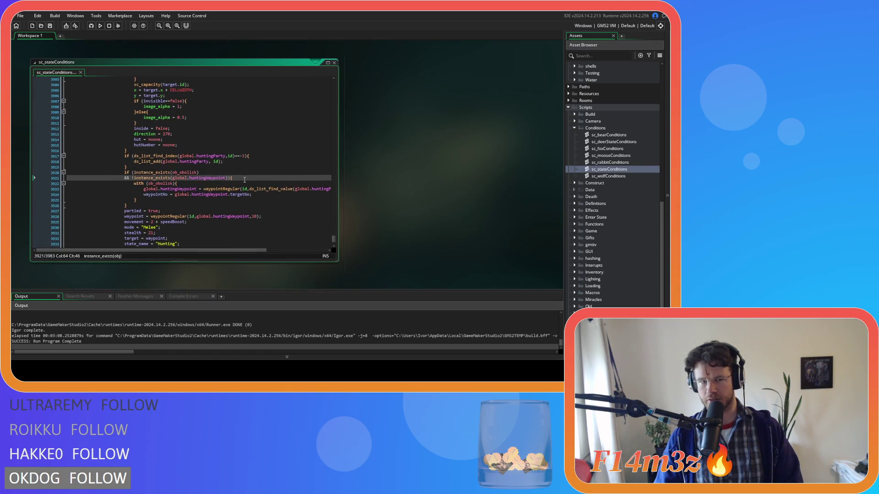
pyautogui.scroll(15, 244, 180)
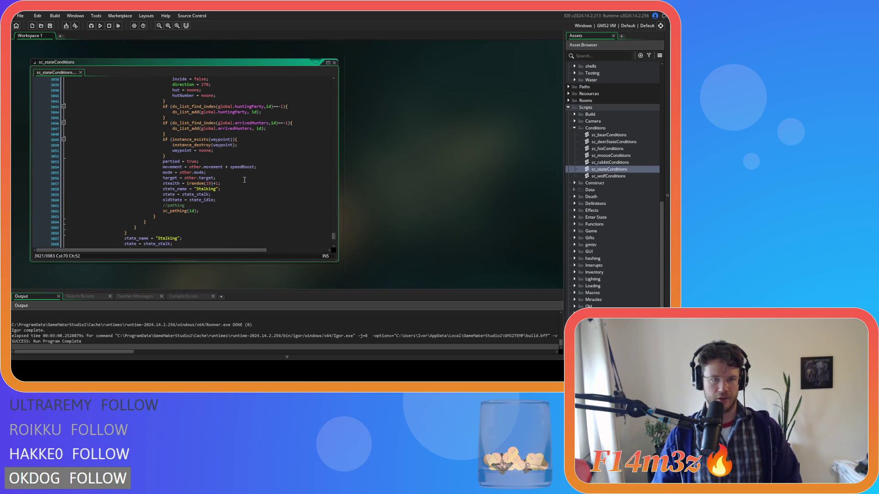
pyautogui.scroll(1, 244, 179)
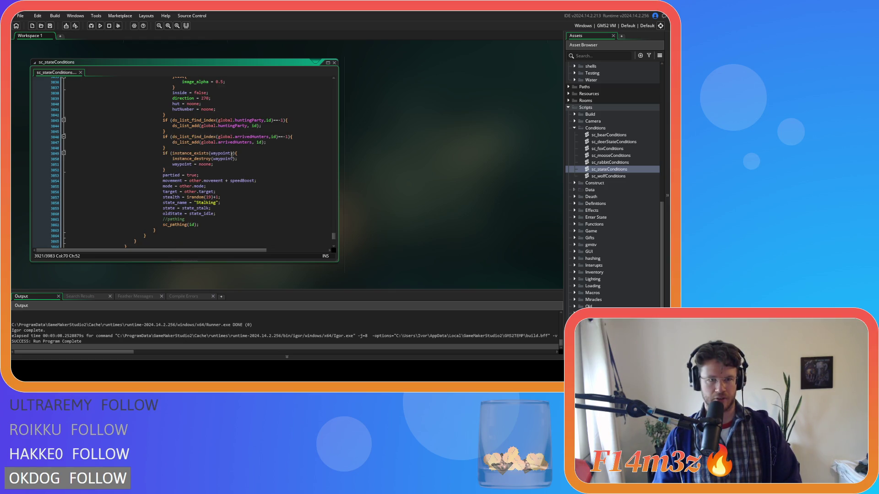
pyautogui.click(201, 149)
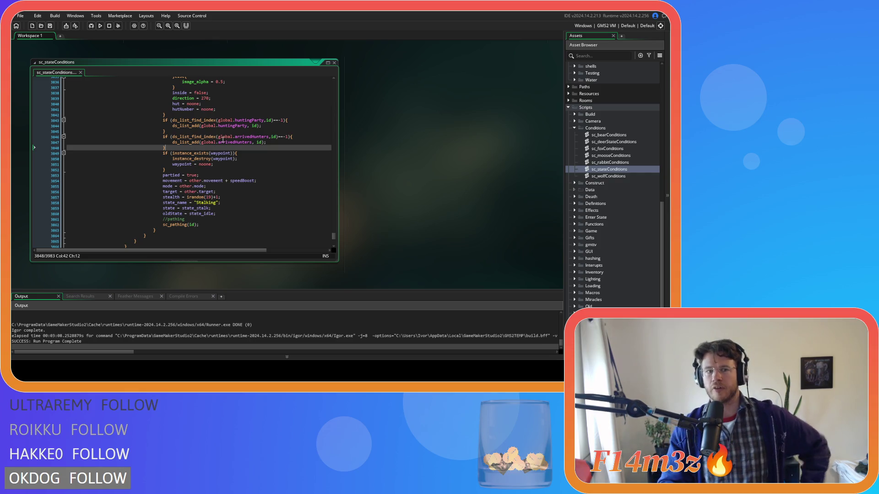
# Paste the waypoint-destroy and list-clear block on a new line, indent it twice, and save.
pyautogui.press('Return')
pyautogui.hotkey('ctrl', 'v')
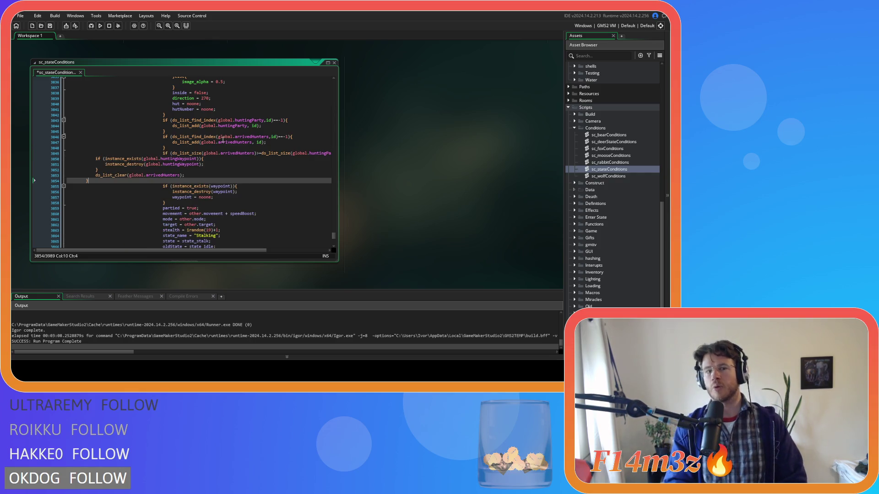
pyautogui.moveTo(92, 180)
pyautogui.mouseDown()
pyautogui.moveTo(68, 168)
pyautogui.moveTo(11, 162)
pyautogui.mouseUp()
pyautogui.press('Tab')
pyautogui.press('Tab')
pyautogui.press('Tab')
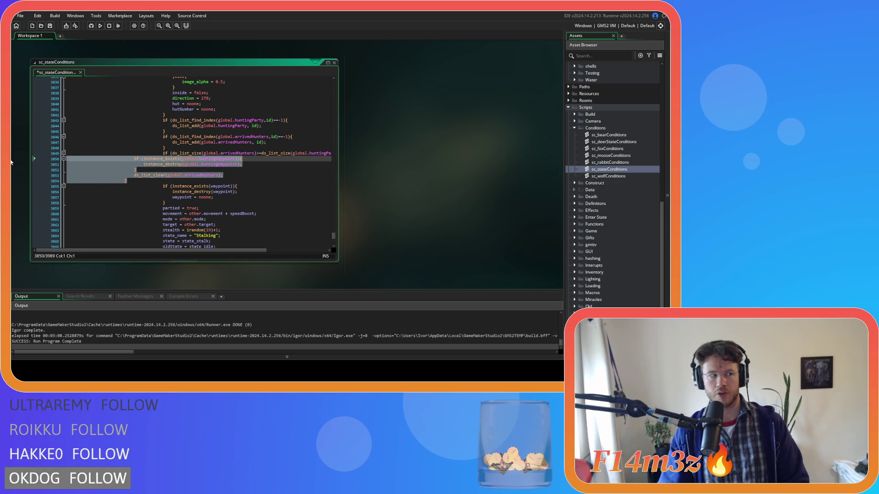
pyautogui.press('Tab')
pyautogui.press('Tab')
pyautogui.press('Tab')
pyautogui.click(281, 182)
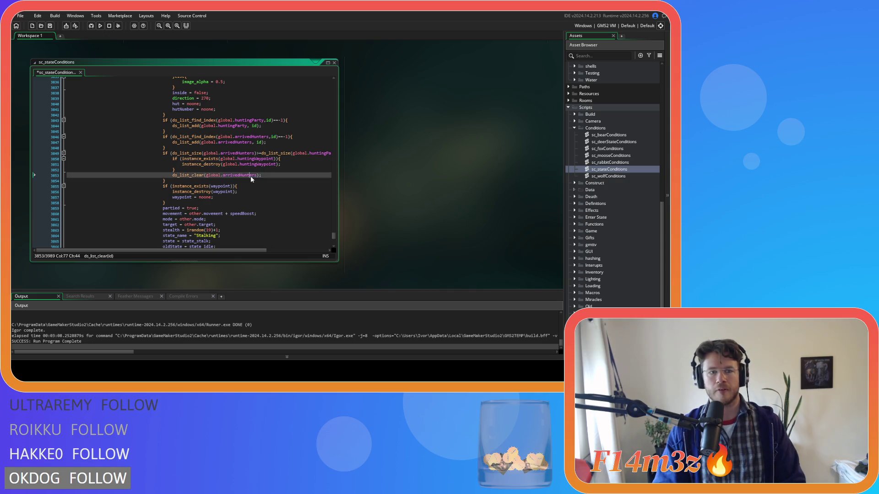
pyautogui.hotkey('ctrl', 's')
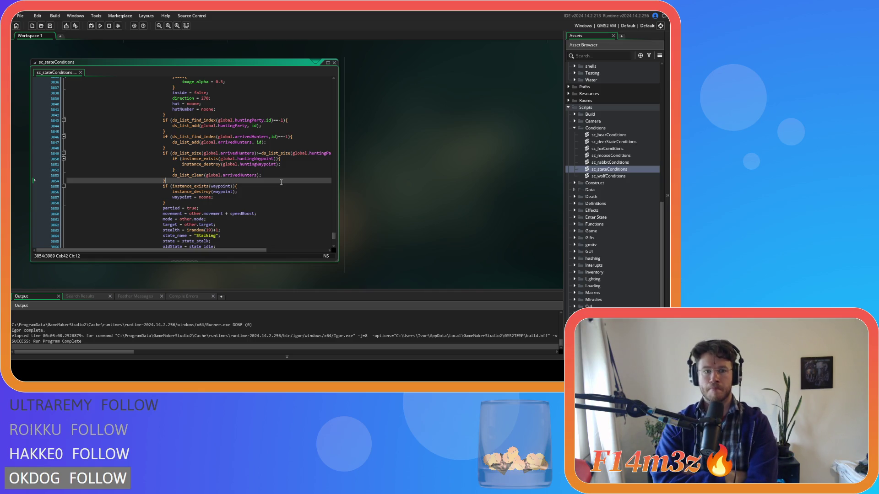
# Review the new ds_list_size condition and the waypoint block below it.
pyautogui.scroll(-3, 284, 181)
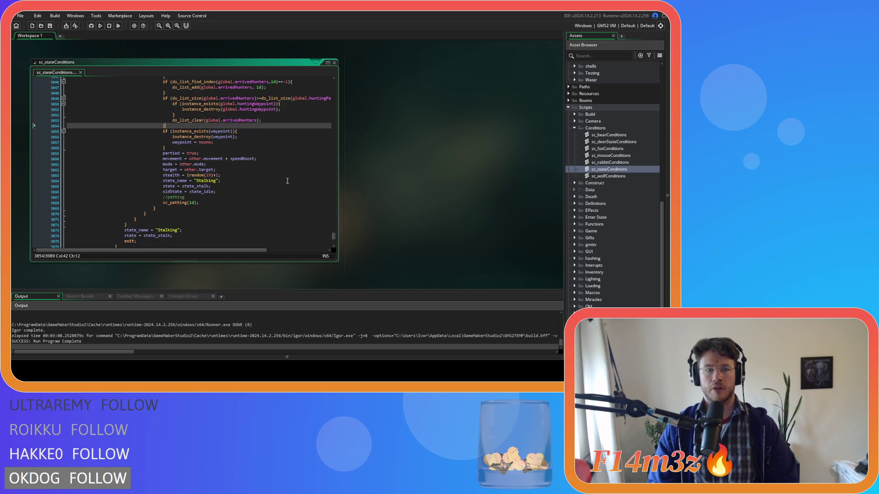
pyautogui.scroll(10, 263, 181)
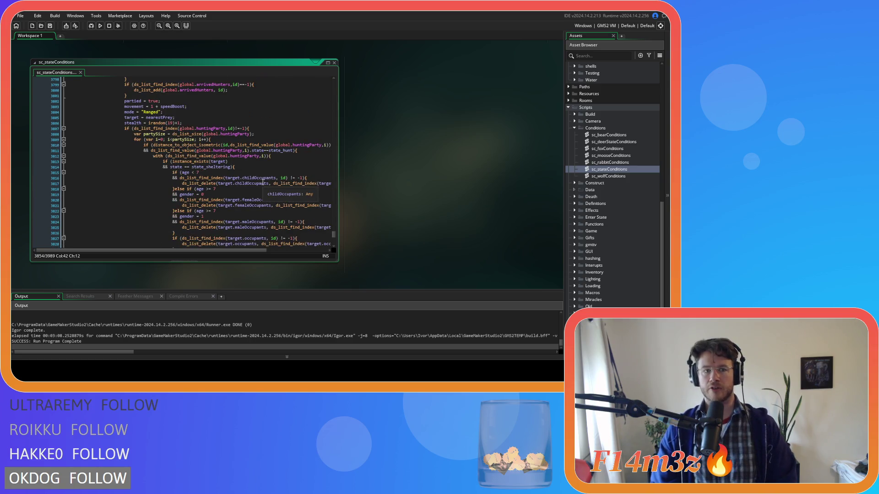
pyautogui.scroll(-7, 263, 182)
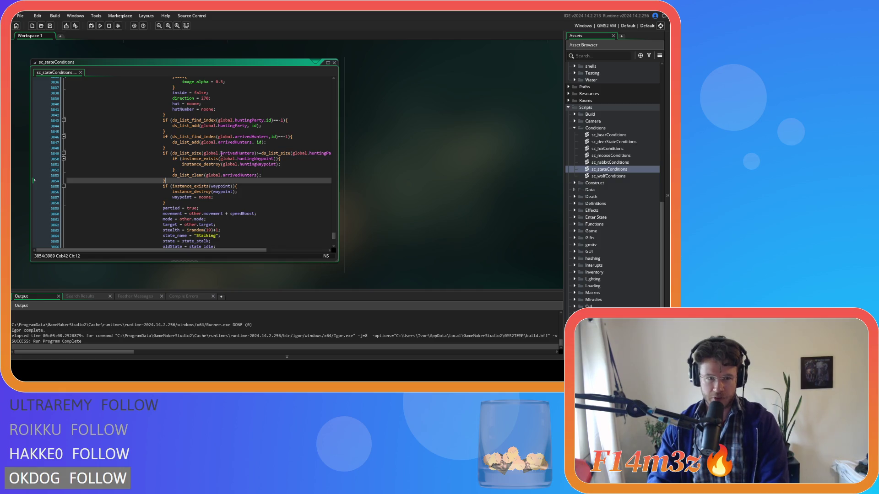
pyautogui.press('Down')
pyautogui.press('Down')
pyautogui.press('Down')
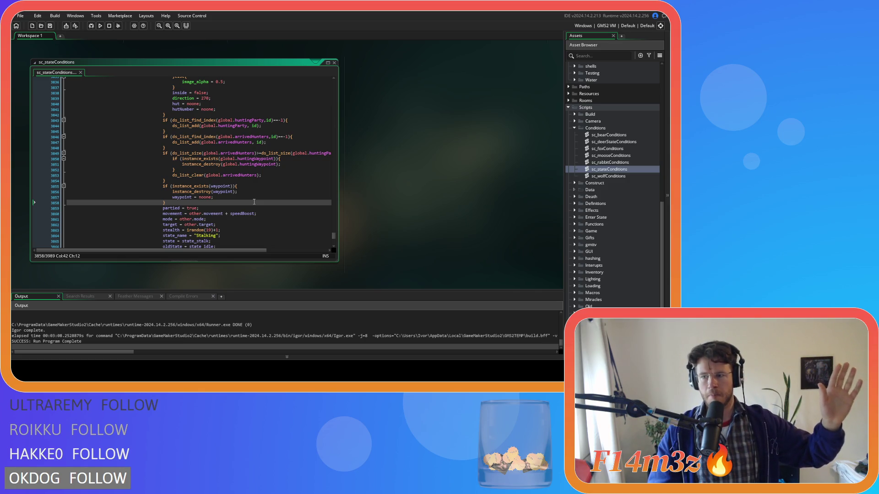
pyautogui.click(274, 153)
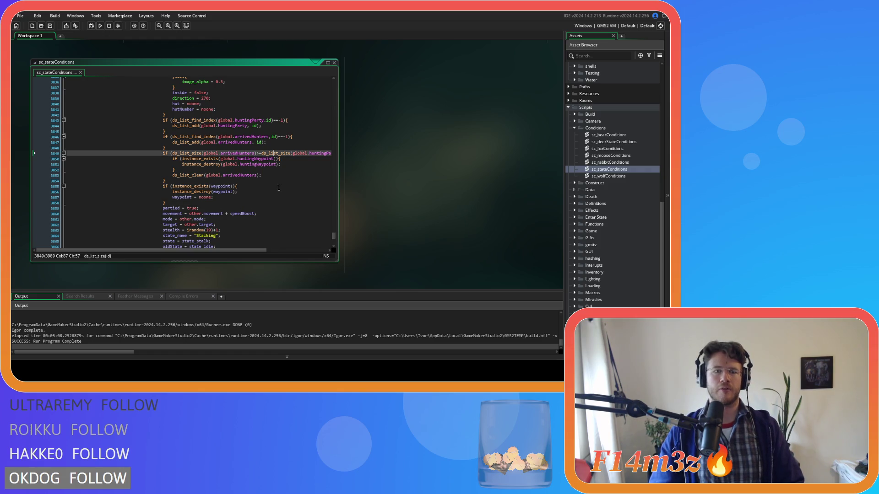
pyautogui.click(303, 181)
# Close all open editor windows from the workspace Windows menu.
pyautogui.rightClick(412, 120)
pyautogui.moveTo(426, 131)
pyautogui.click(463, 154)
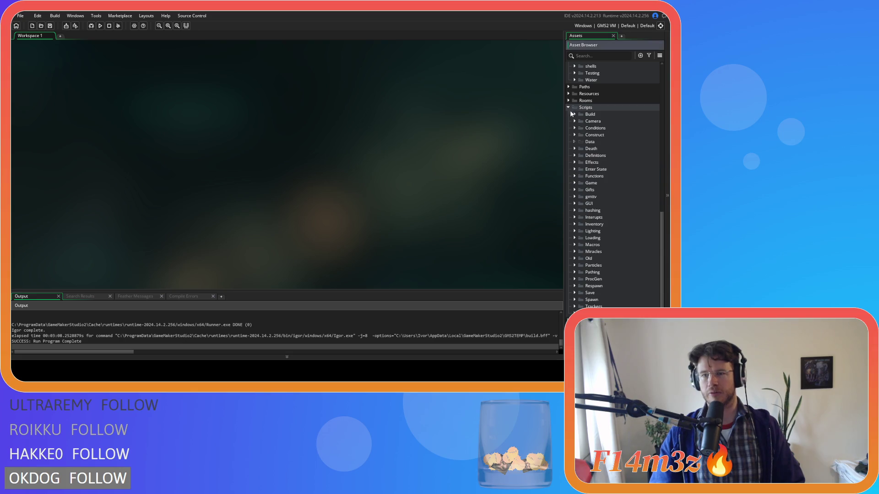
# Collapse the Scripts, Animal and Objects folders in the Asset Browser.
pyautogui.click(569, 107)
pyautogui.scroll(4, 589, 154)
pyautogui.click(574, 149)
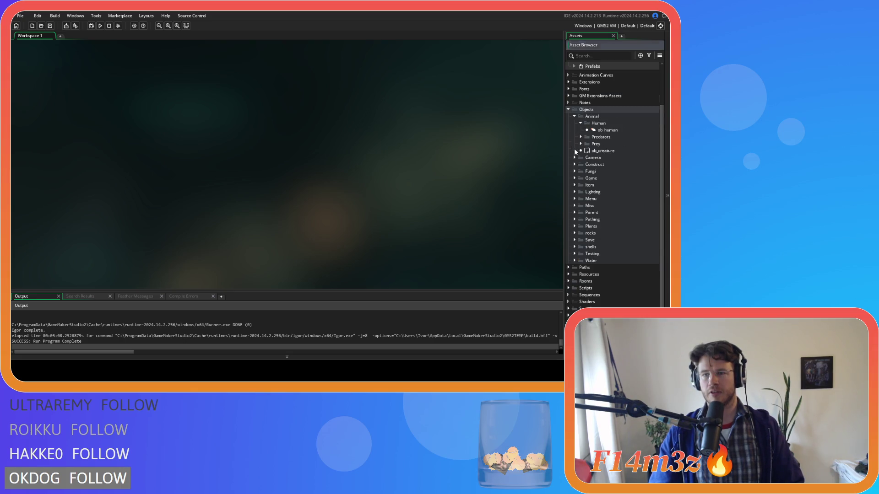
pyautogui.click(573, 129)
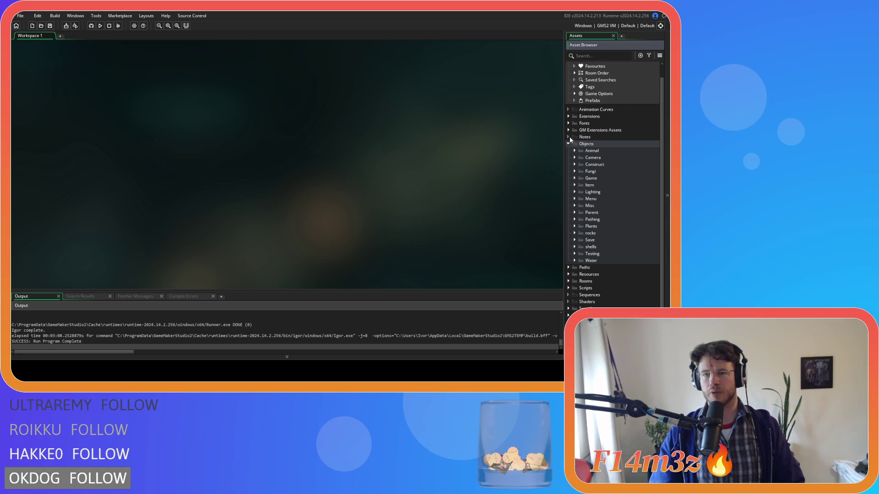
pyautogui.click(568, 143)
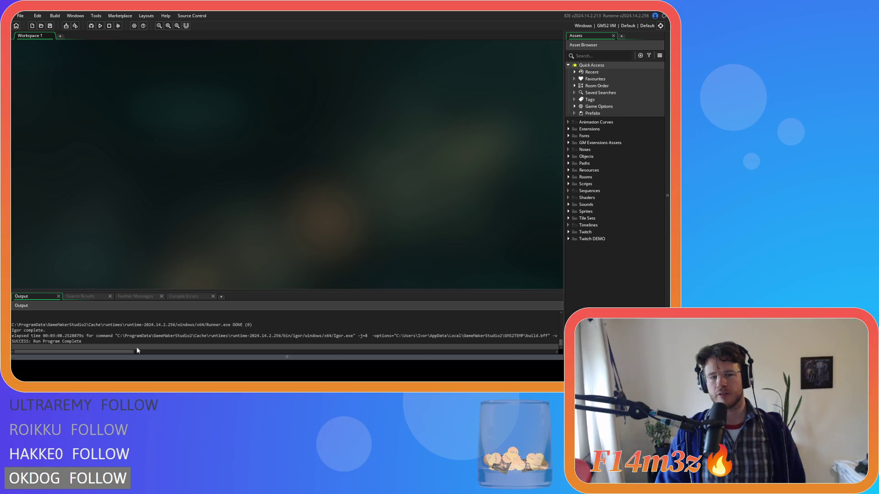
# Expand the Scripts folder and its Definitions subfolder.
pyautogui.click(568, 184)
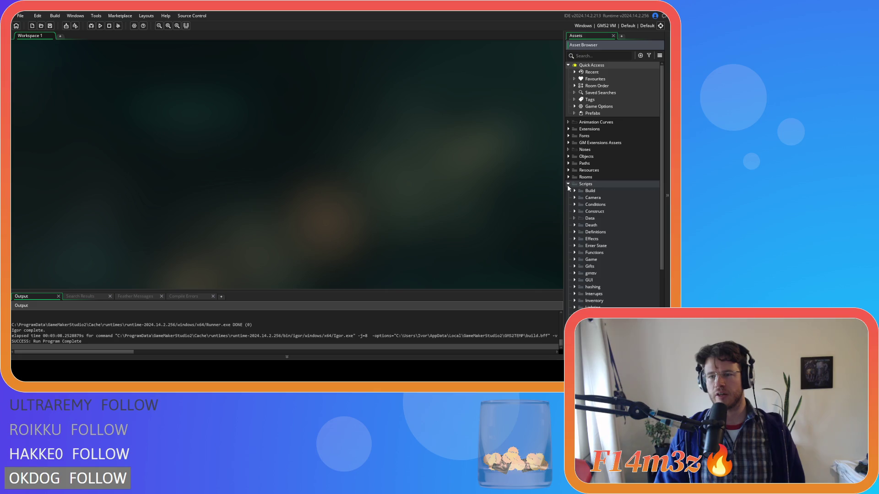
pyautogui.scroll(-1, 578, 267)
pyautogui.scroll(1, 578, 242)
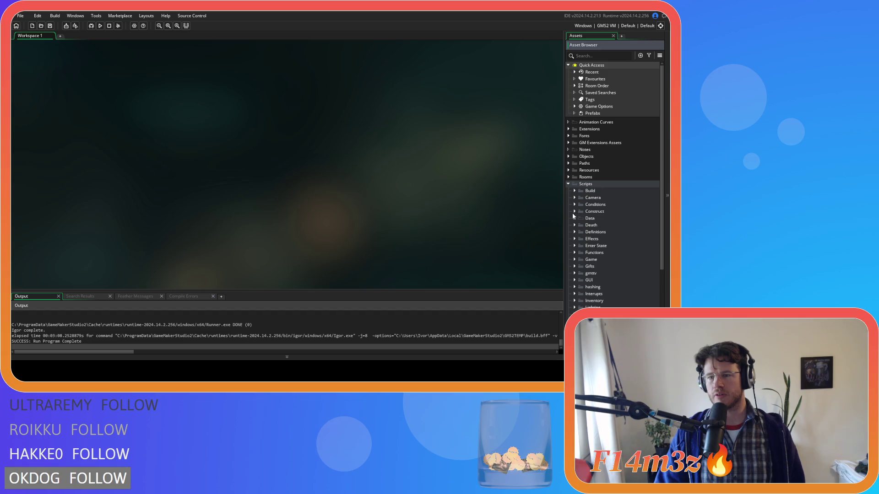
pyautogui.click(575, 231)
# Open sc_defineRooms and change Desert Island's global.noShroom from 25 to 50.
pyautogui.doubleClick(607, 245)
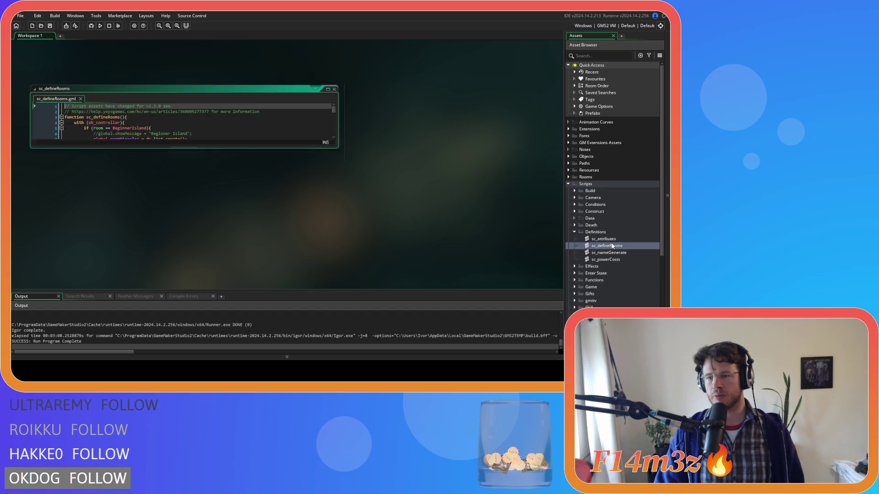
pyautogui.scroll(-13, 218, 165)
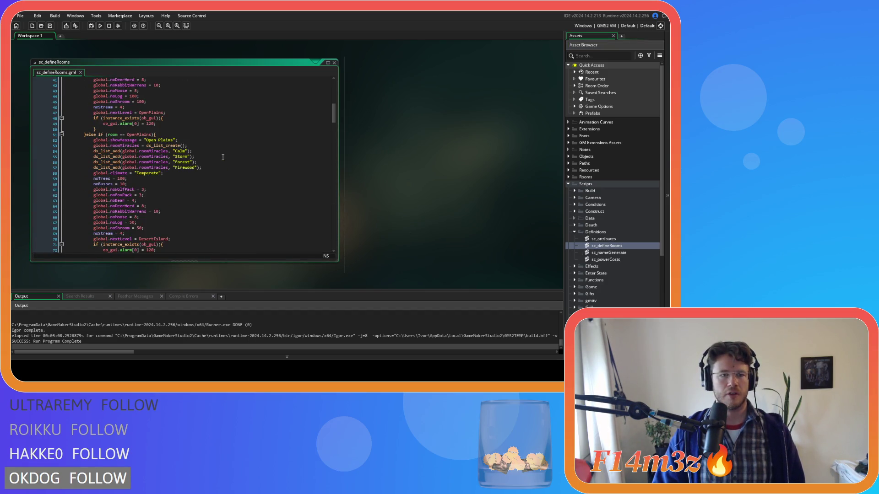
pyautogui.scroll(-6, 223, 157)
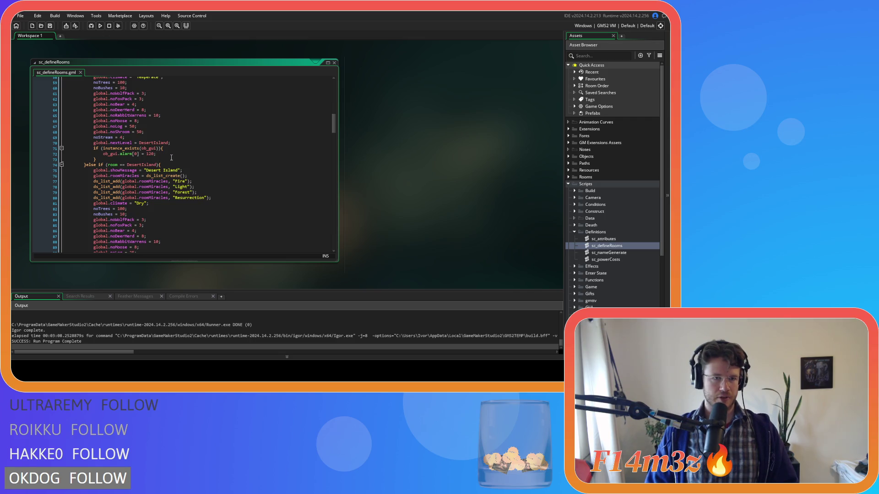
pyautogui.scroll(2, 171, 158)
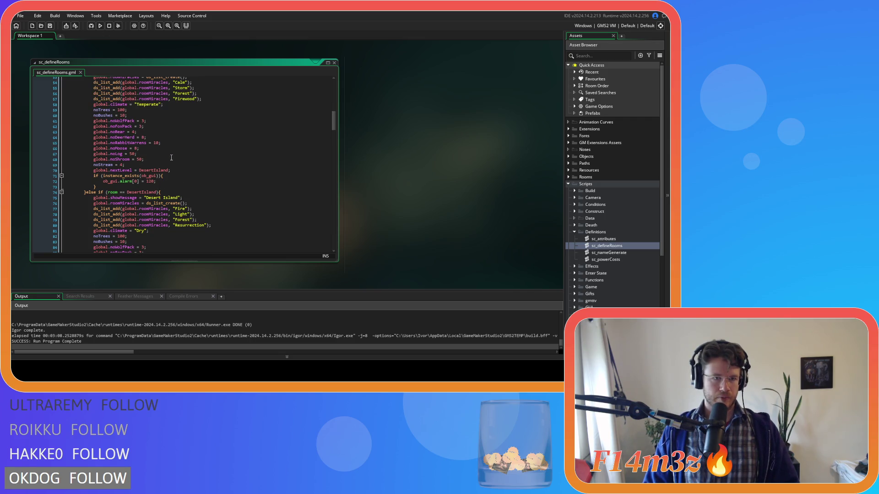
pyautogui.click(139, 159)
pyautogui.scroll(-6, 302, 201)
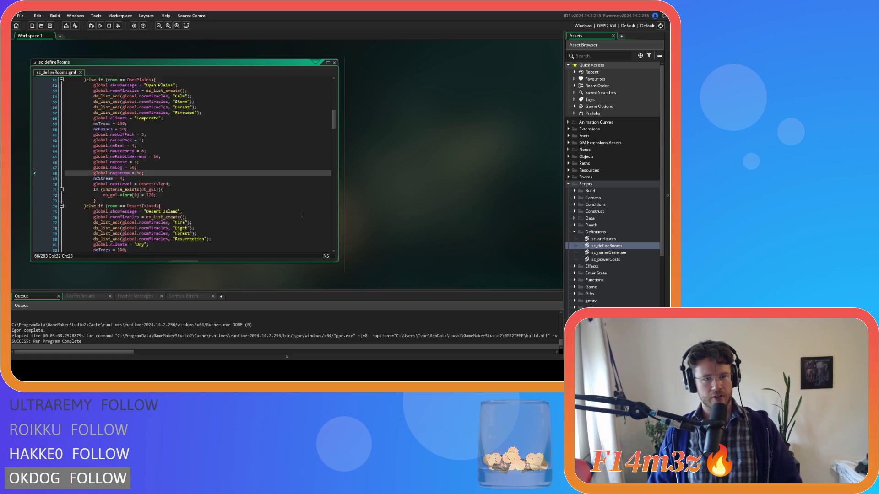
pyautogui.click(130, 189)
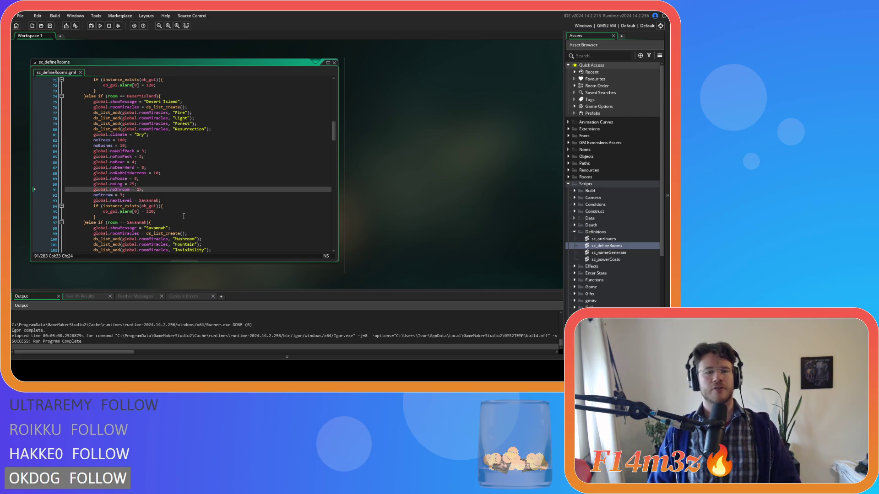
pyautogui.doubleClick(139, 189)
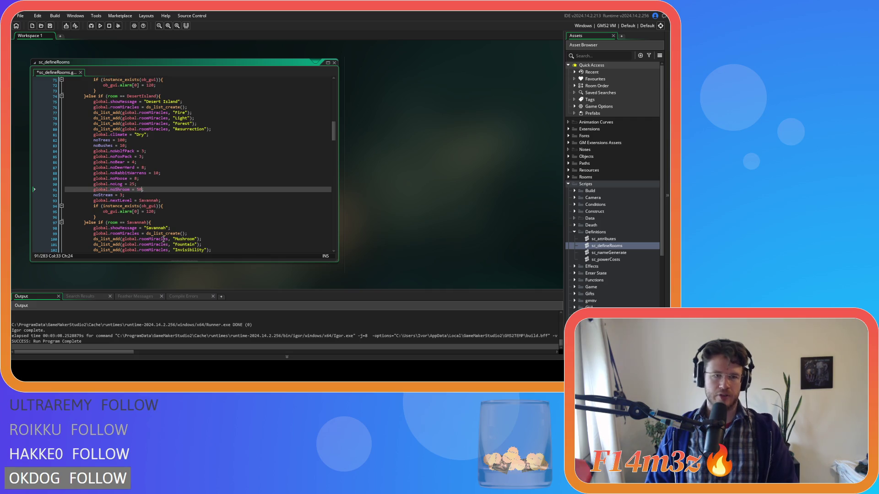
pyautogui.write('50')
# Compare mushroom counts with Temperate Forest (100) and Open Plains (50).
pyautogui.scroll(3, 153, 191)
pyautogui.scroll(10, 153, 192)
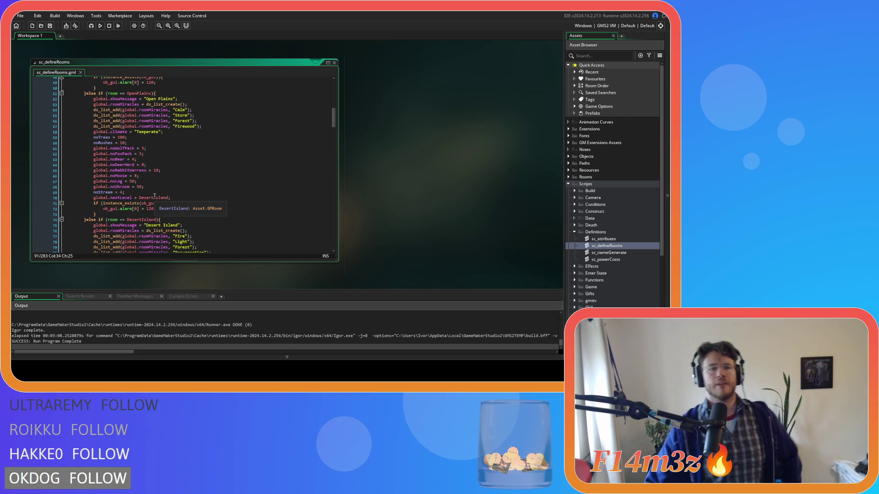
pyautogui.scroll(9, 183, 173)
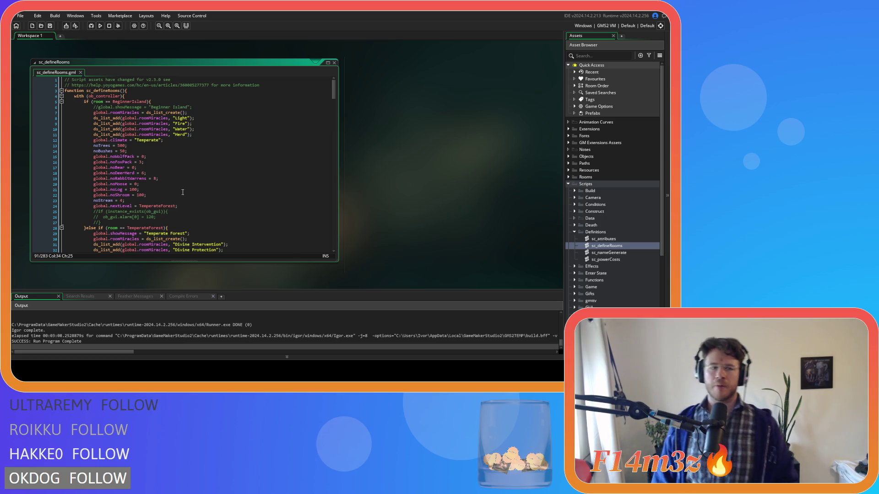
pyautogui.scroll(-5, 182, 192)
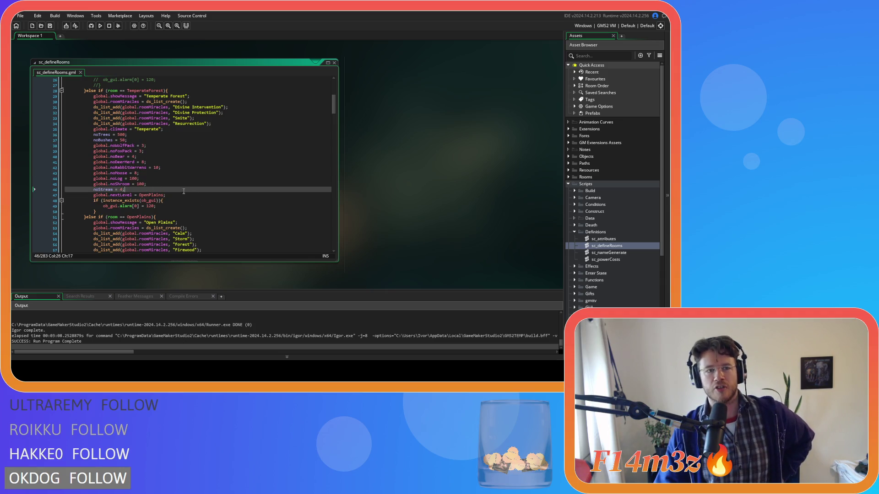
pyautogui.click(188, 184)
pyautogui.scroll(-5, 189, 183)
pyautogui.click(183, 173)
pyautogui.scroll(1, 176, 200)
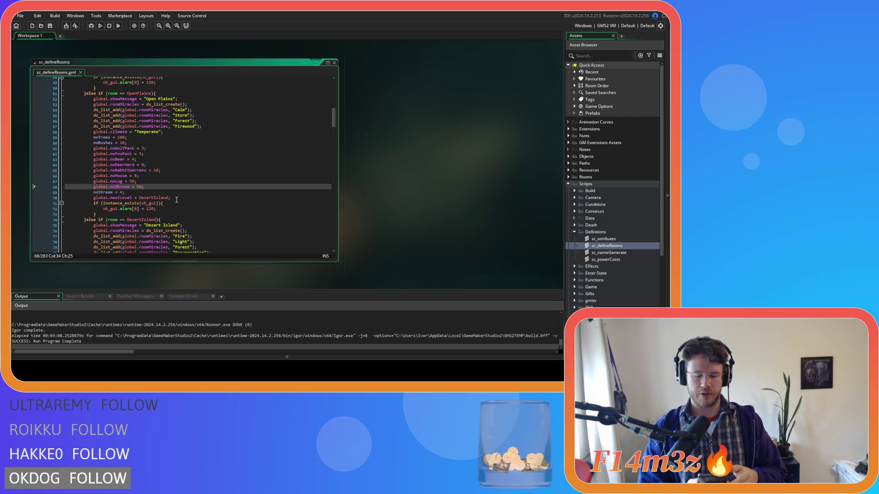
pyautogui.click(177, 197)
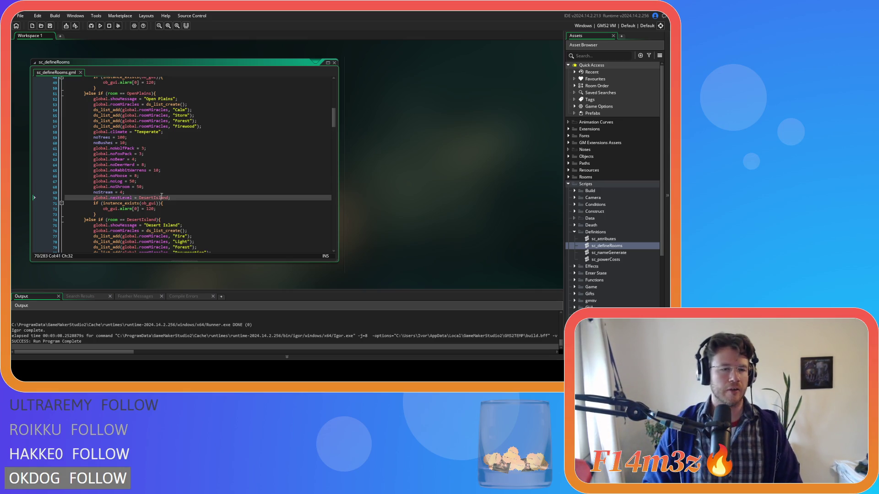
# Change the Arctic Tundra global.noShroom value on line 229 from 25 to 50.
pyautogui.scroll(-2, 179, 194)
pyautogui.click(178, 187)
pyautogui.click(177, 159)
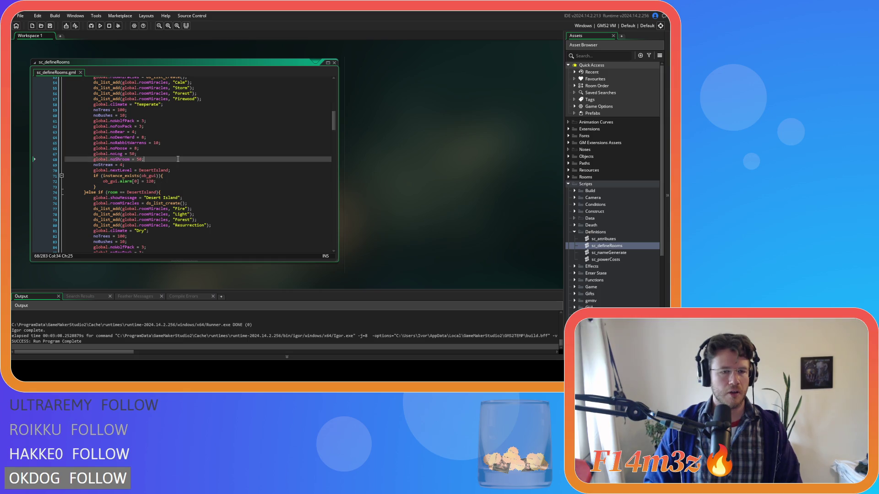
pyautogui.scroll(-5, 179, 172)
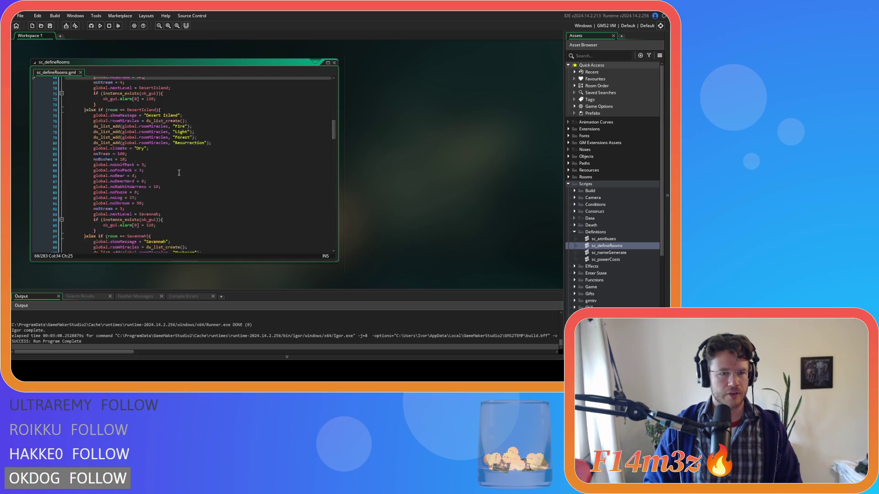
pyautogui.click(182, 200)
pyautogui.scroll(-7, 182, 200)
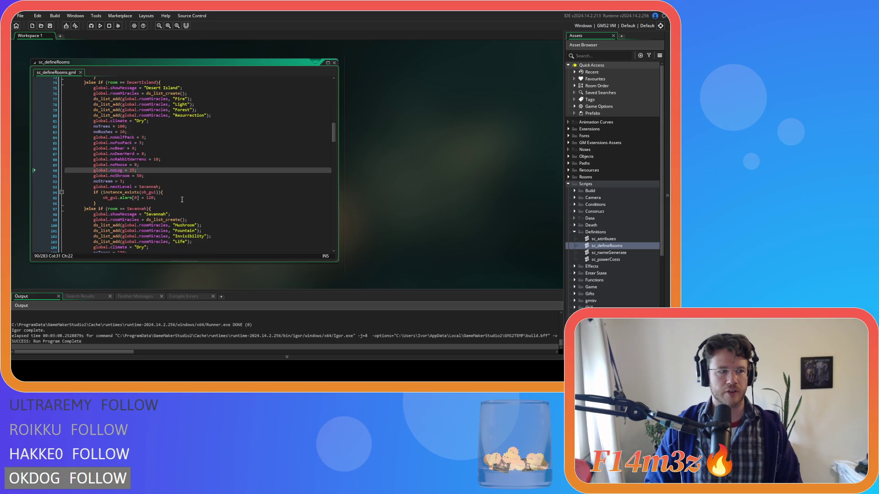
pyautogui.scroll(-8, 182, 200)
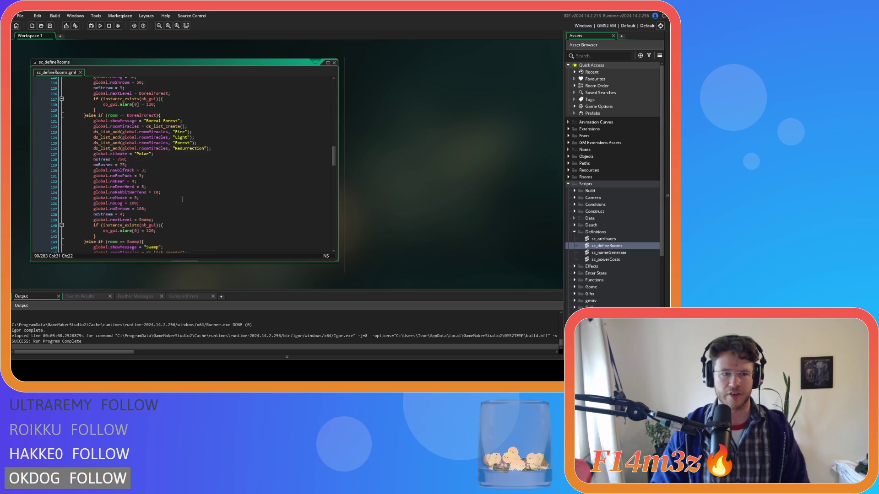
pyautogui.scroll(-15, 182, 200)
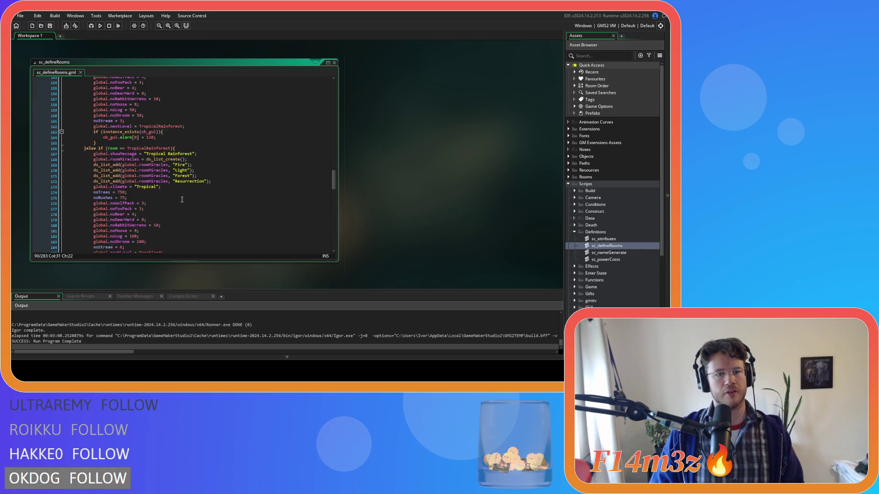
pyautogui.scroll(-13, 182, 200)
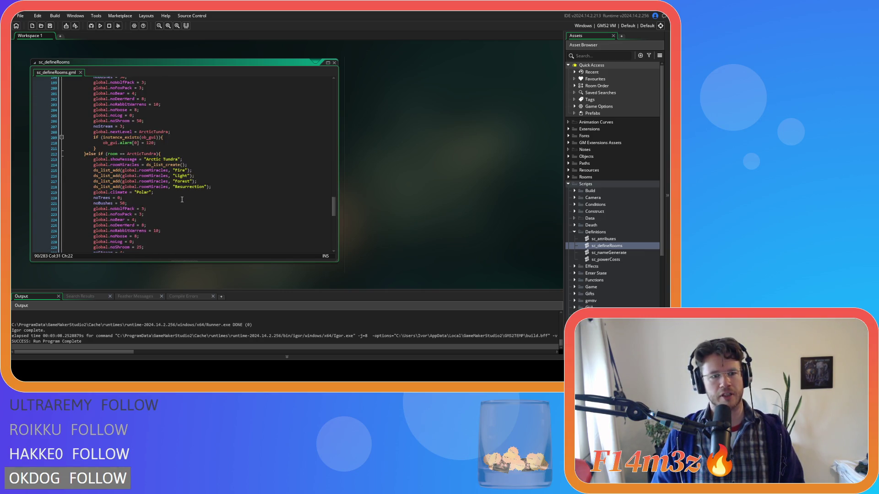
pyautogui.scroll(-3, 182, 200)
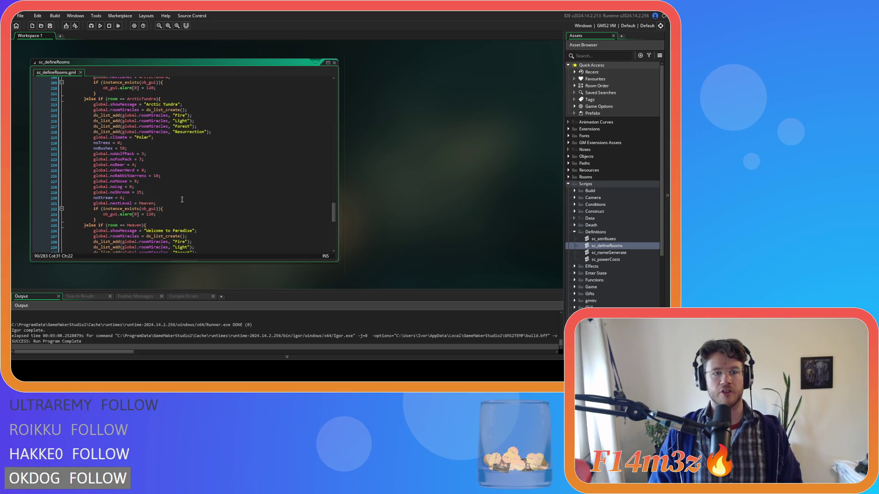
pyautogui.doubleClick(141, 193)
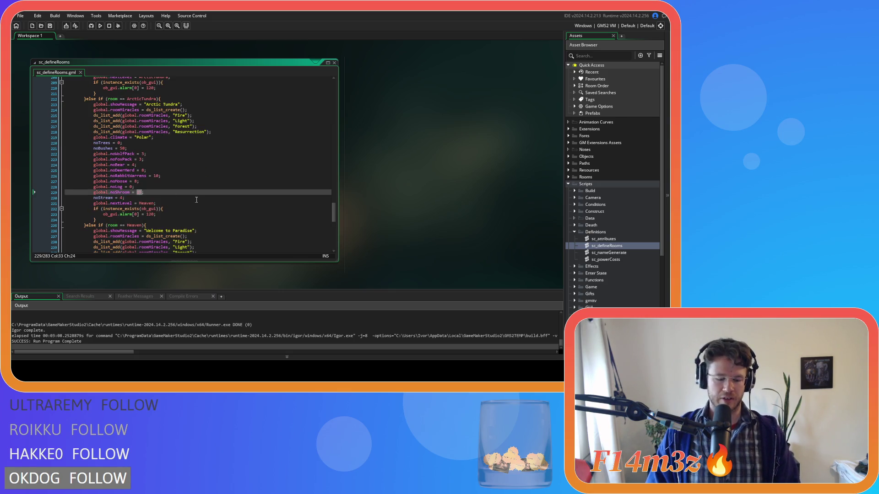
pyautogui.write('50')
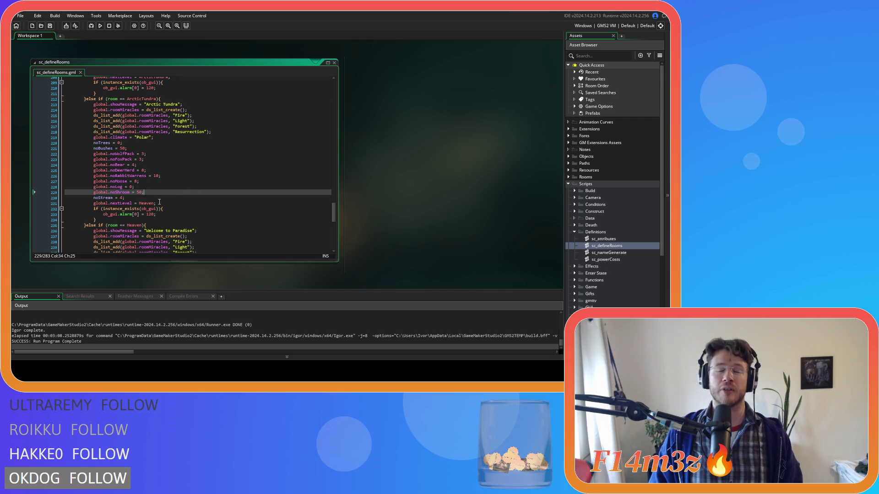
# Scroll back through the room definitions to review the noShroom values.
pyautogui.scroll(5, 160, 201)
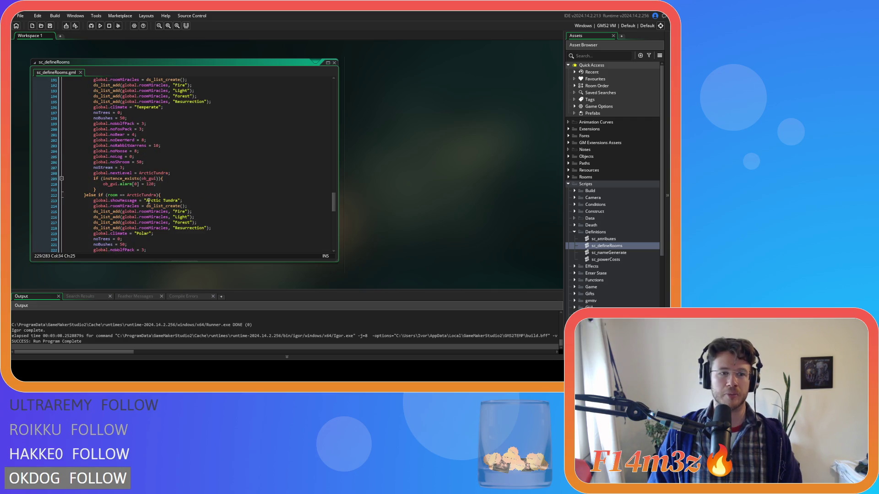
pyautogui.scroll(3, 148, 201)
pyautogui.scroll(-15, 149, 201)
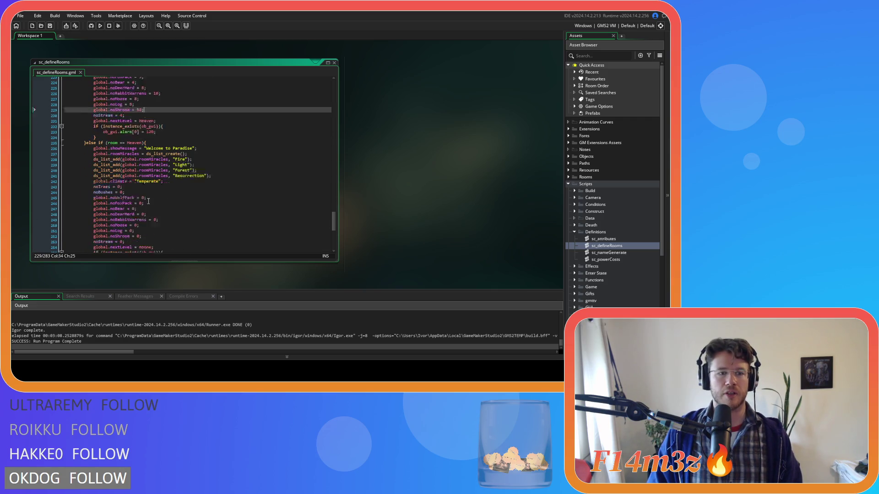
pyautogui.scroll(14, 148, 201)
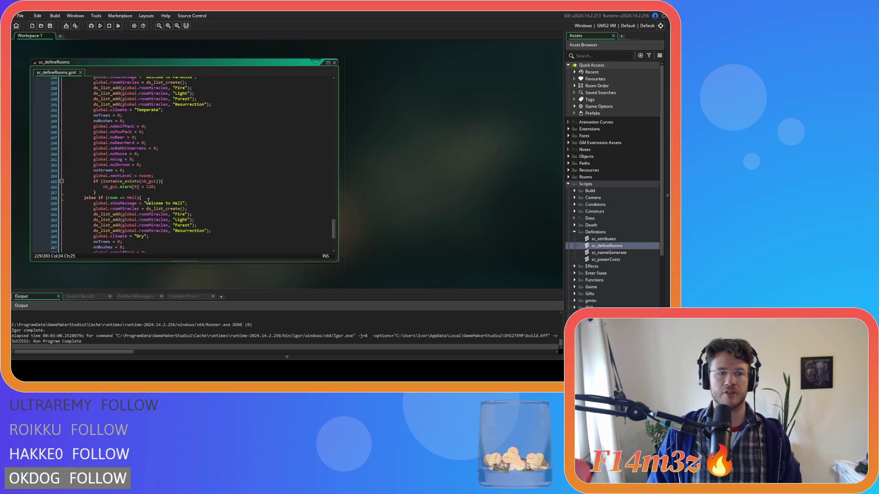
pyautogui.scroll(5, 148, 196)
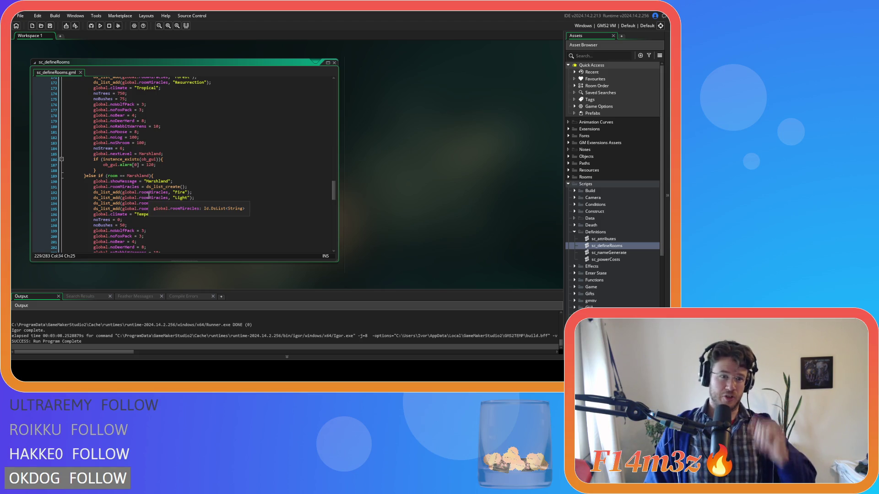
pyautogui.scroll(-3, 174, 219)
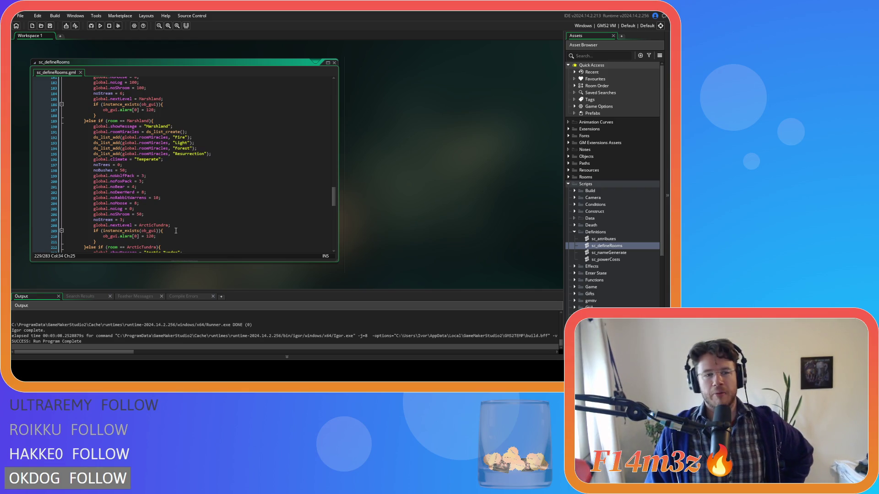
pyautogui.scroll(2, 175, 230)
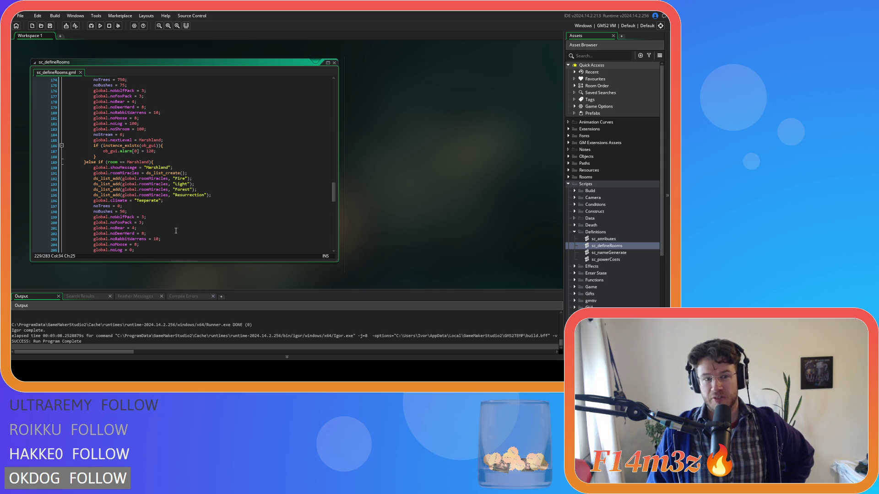
pyautogui.scroll(3, 176, 230)
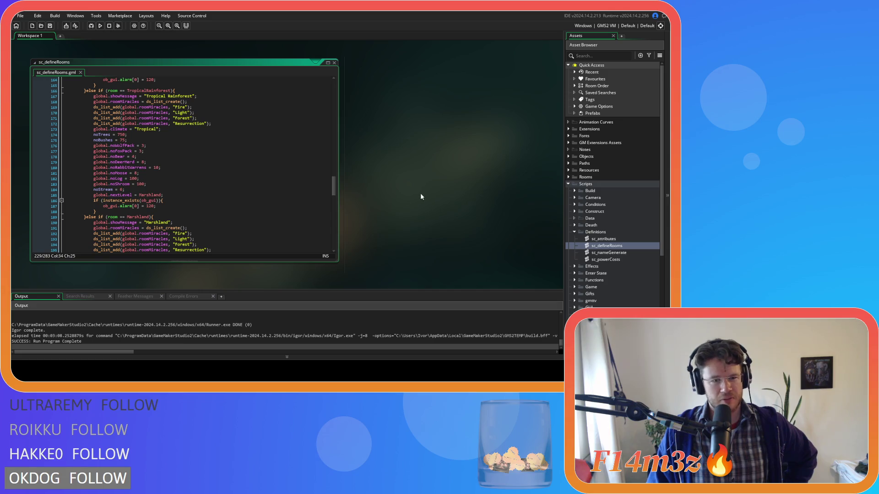
pyautogui.moveTo(333, 200); pyautogui.dragTo(332, 90)
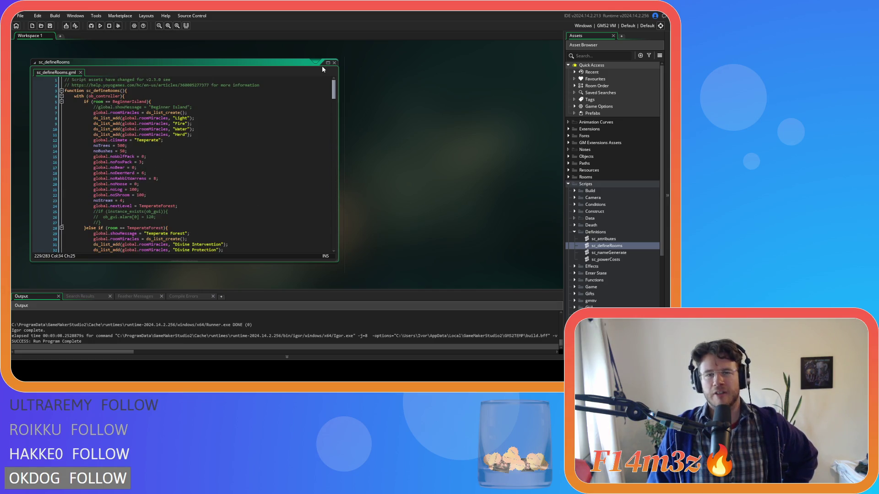
# Close the sc_defineRooms editor and collapse the Definitions folder.
pyautogui.rightClick(402, 97)
pyautogui.moveTo(409, 106)
pyautogui.click(455, 120)
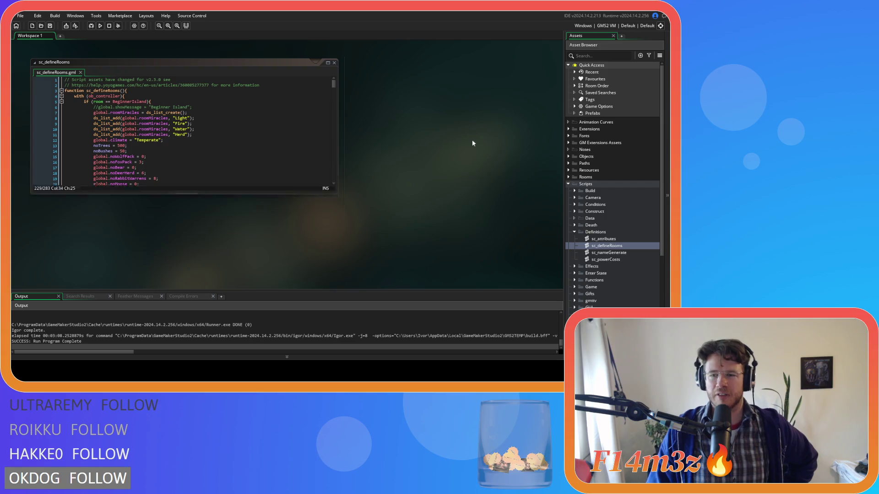
pyautogui.click(574, 233)
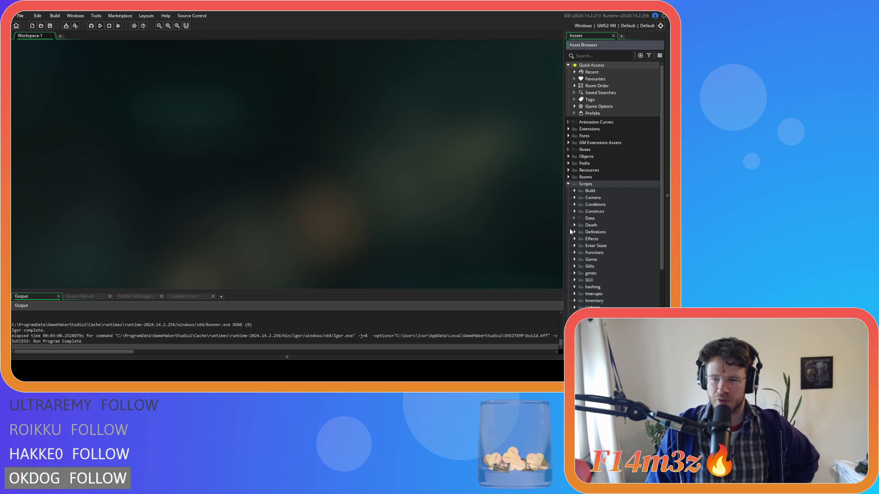
# Collapse the Scripts folder, then expand Objects to show its subfolders.
pyautogui.click(568, 184)
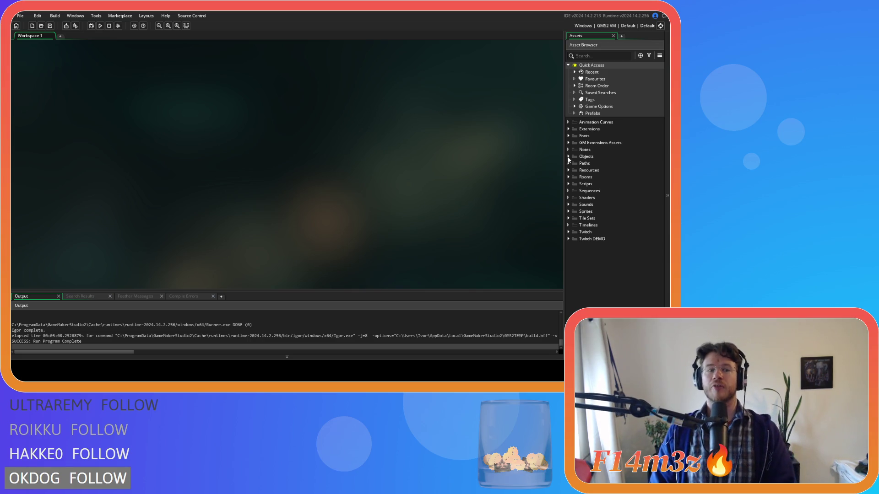
pyautogui.click(568, 156)
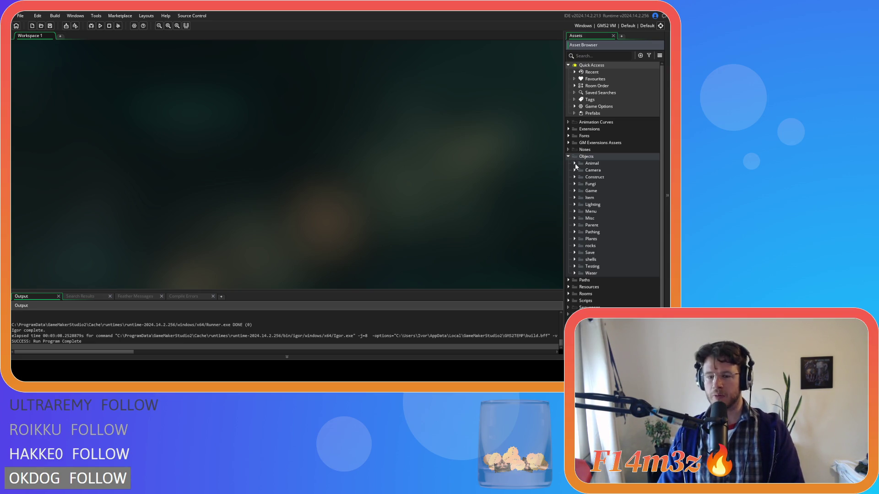
# Locate ob_human under Animal > Human, then open ob_controller from Game objects.
pyautogui.click(574, 163)
pyautogui.click(580, 169)
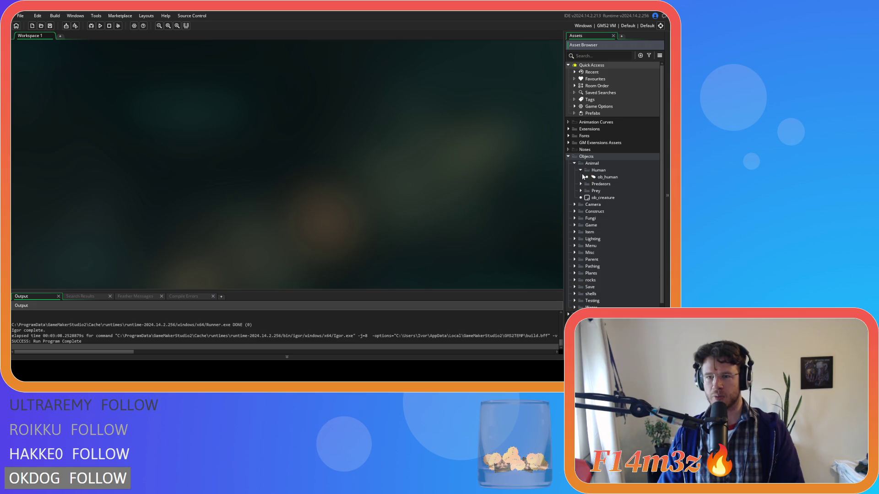
pyautogui.click(588, 178)
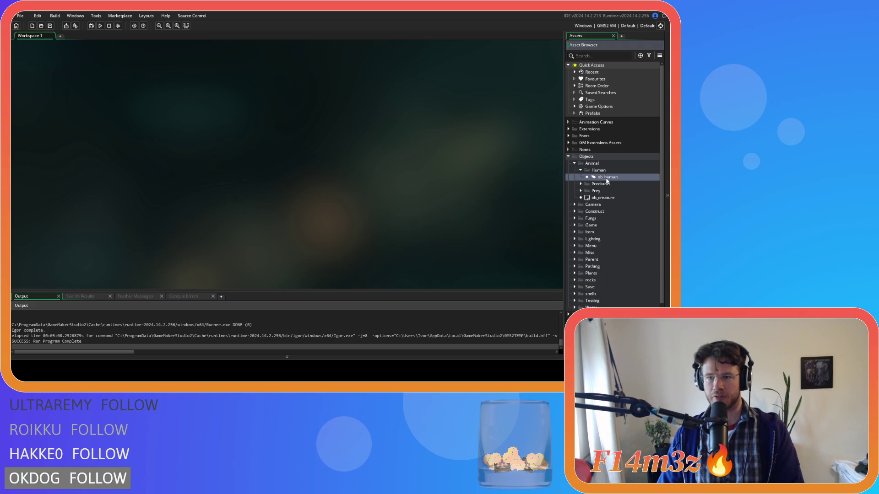
pyautogui.click(580, 170)
pyautogui.click(575, 164)
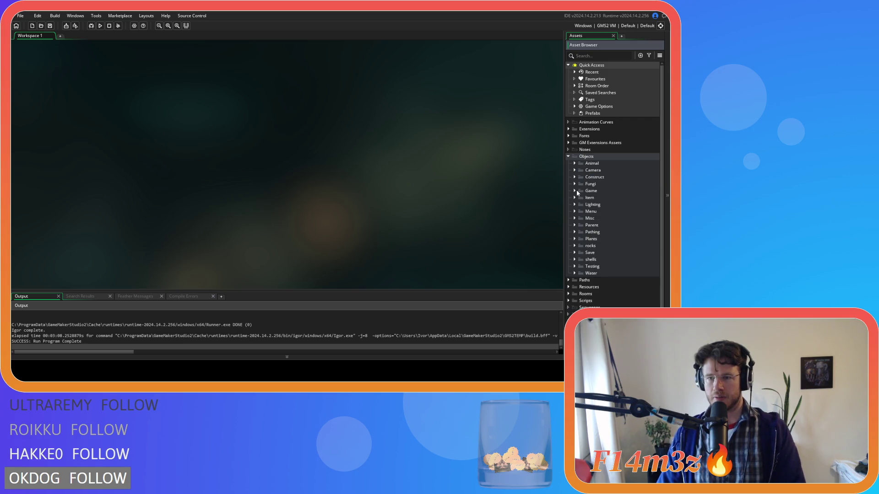
pyautogui.click(575, 190)
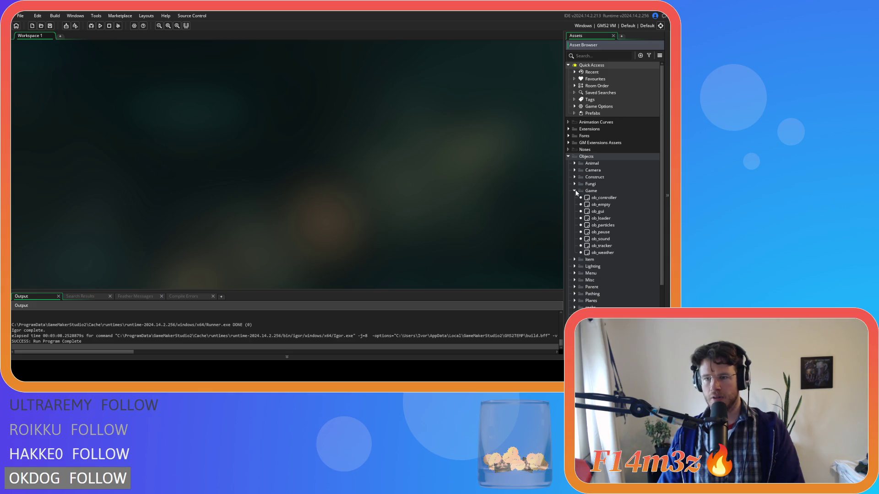
pyautogui.doubleClick(613, 198)
# Scroll through ob_controller's events and close its object editor.
pyautogui.scroll(-2, 167, 147)
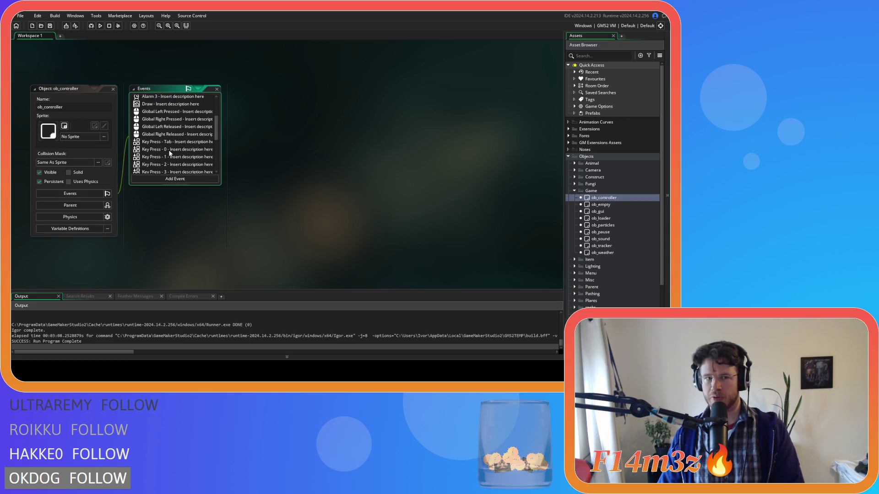
pyautogui.scroll(1, 169, 153)
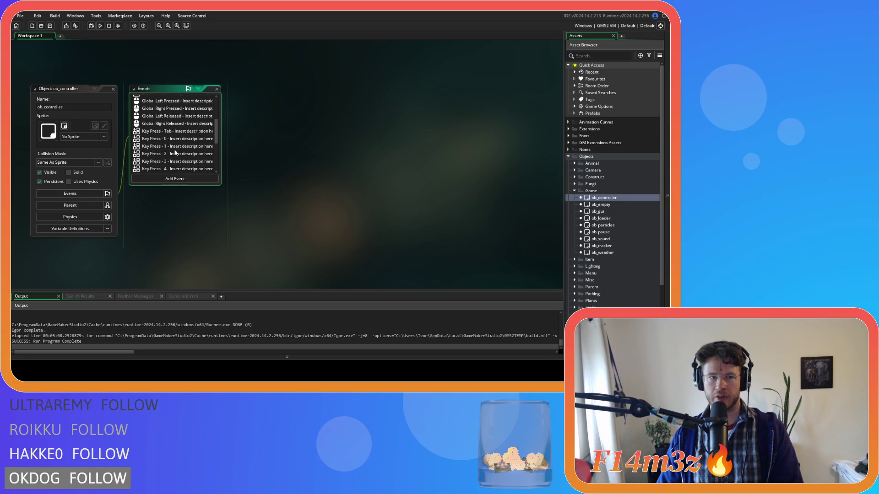
pyautogui.scroll(-5, 176, 153)
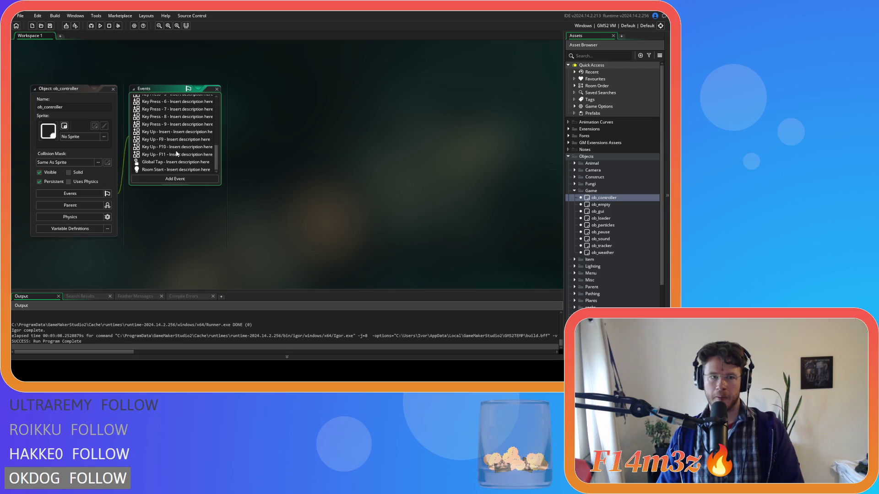
pyautogui.scroll(5, 178, 154)
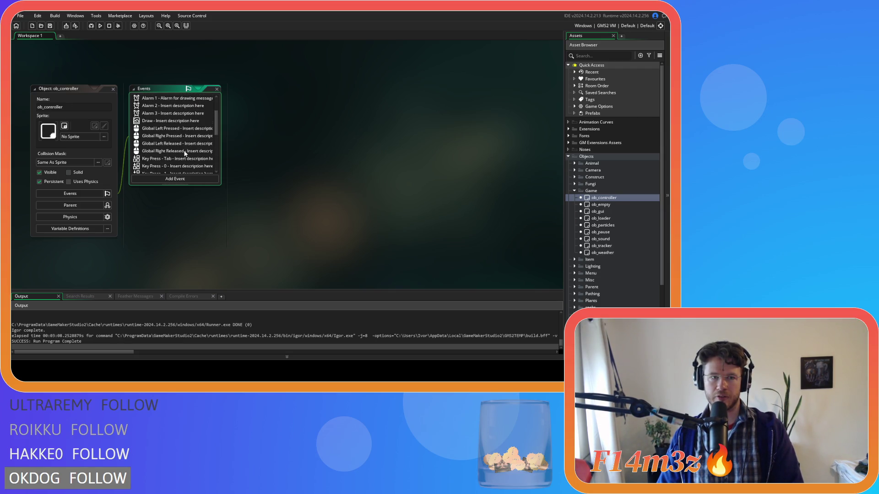
pyautogui.click(113, 89)
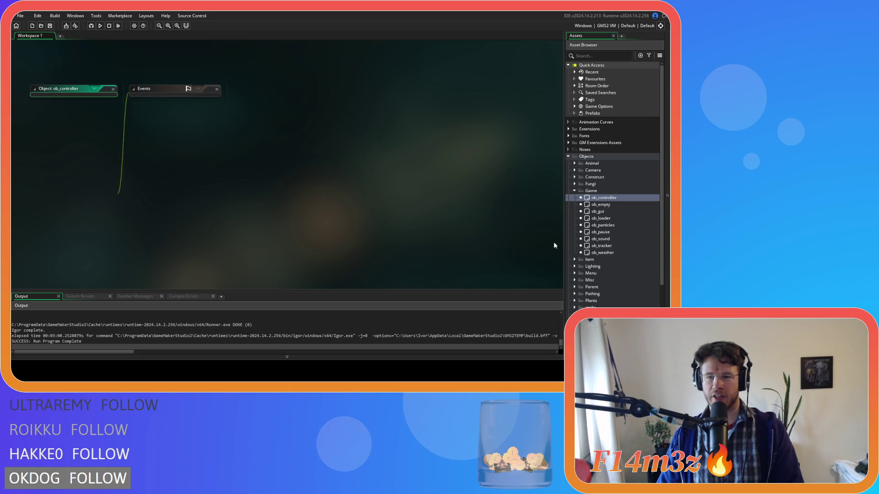
# Open the sc_miracleFire script from the Scripts > Miracles folder in the Asset Browser.
pyautogui.click(574, 190)
pyautogui.scroll(-1, 578, 212)
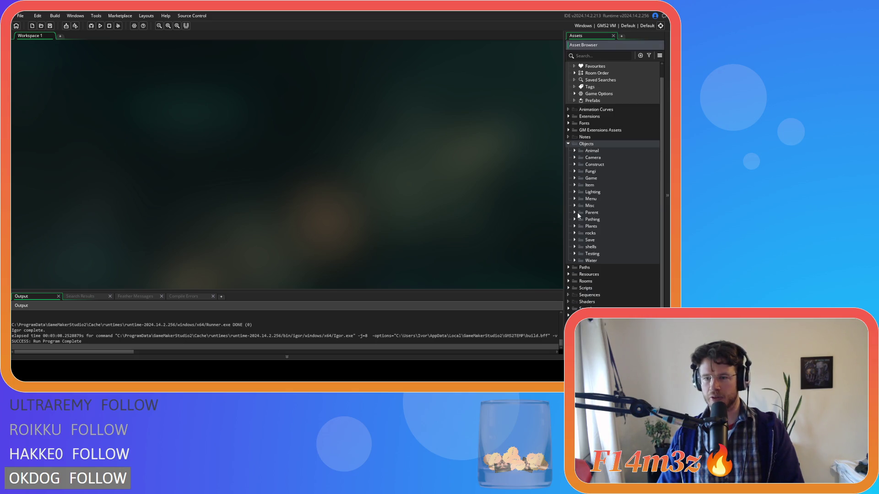
pyautogui.click(569, 288)
pyautogui.scroll(-5, 569, 284)
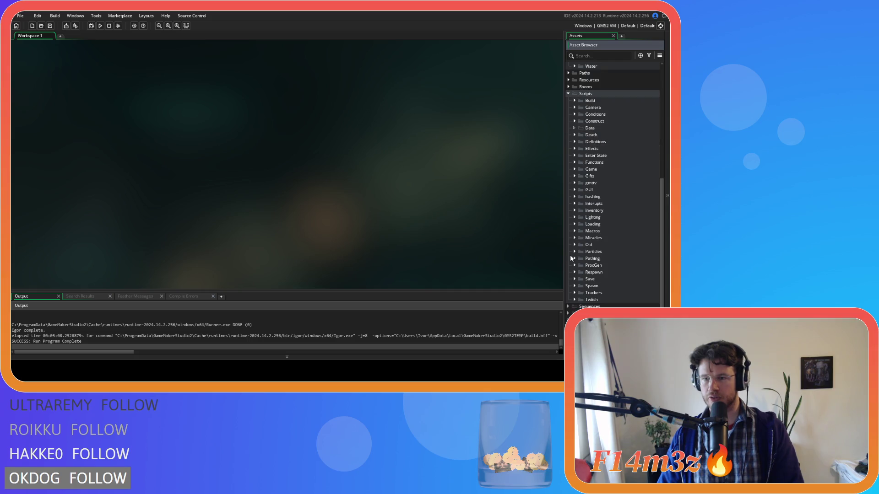
pyautogui.click(574, 238)
pyautogui.scroll(-3, 575, 238)
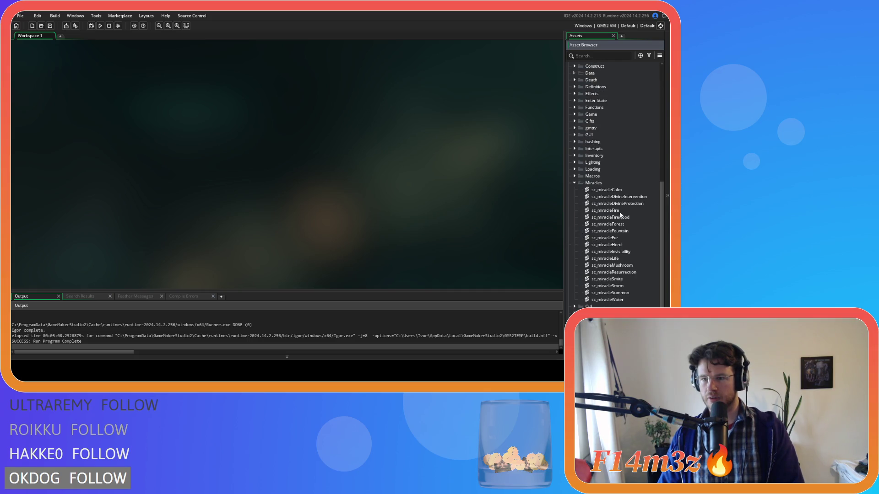
pyautogui.doubleClick(610, 211)
pyautogui.click(231, 163)
# Read through the campfire and fire-lighting code around lines 110–190 of sc_miracleFire.
pyautogui.scroll(-9, 216, 150)
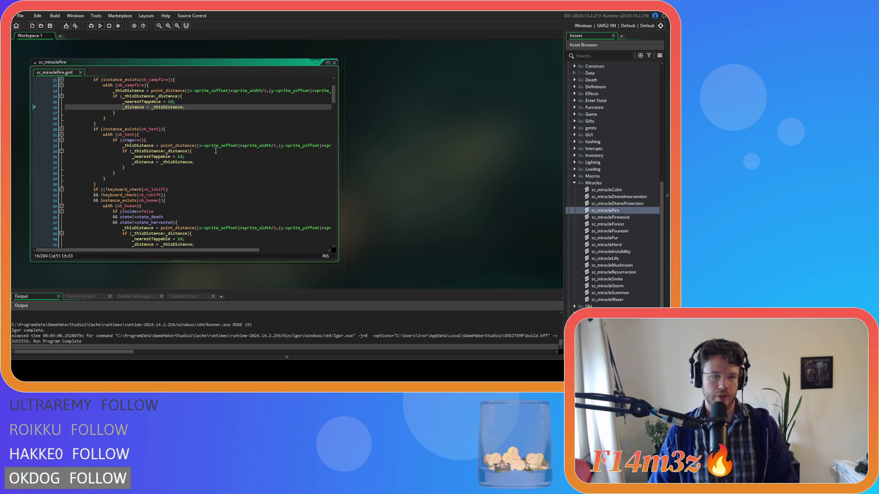
pyautogui.scroll(-20, 216, 151)
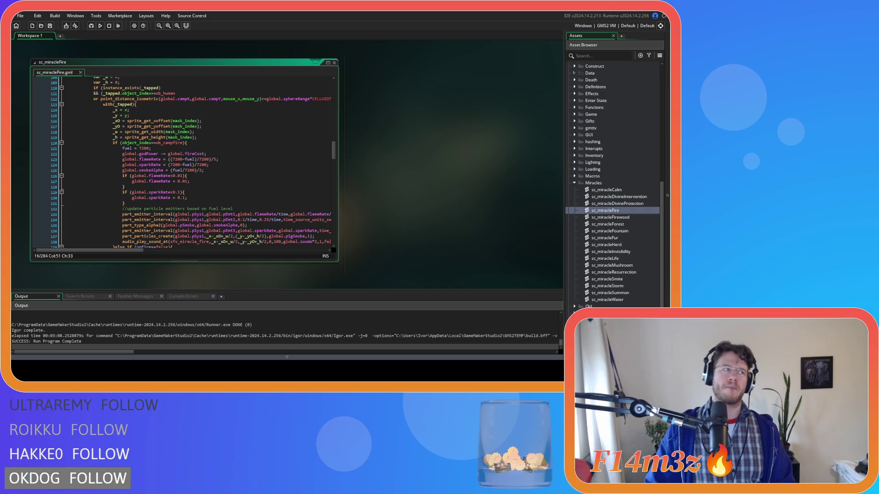
pyautogui.click(233, 198)
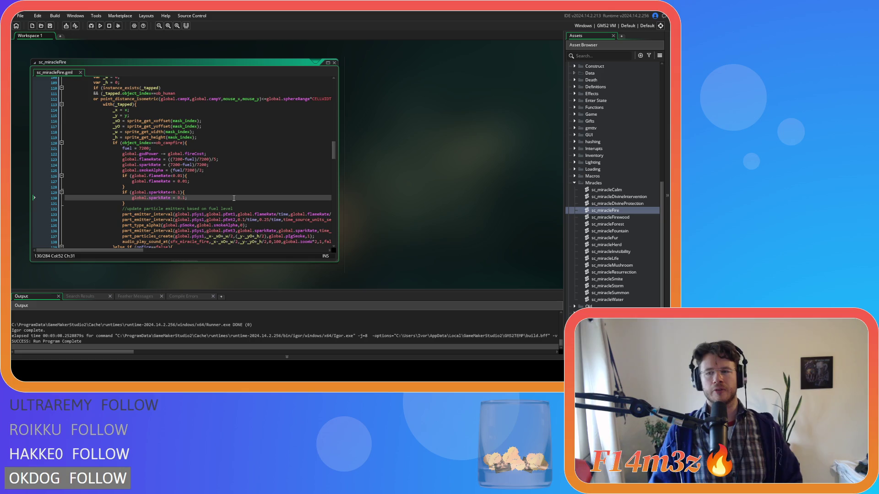
pyautogui.click(180, 188)
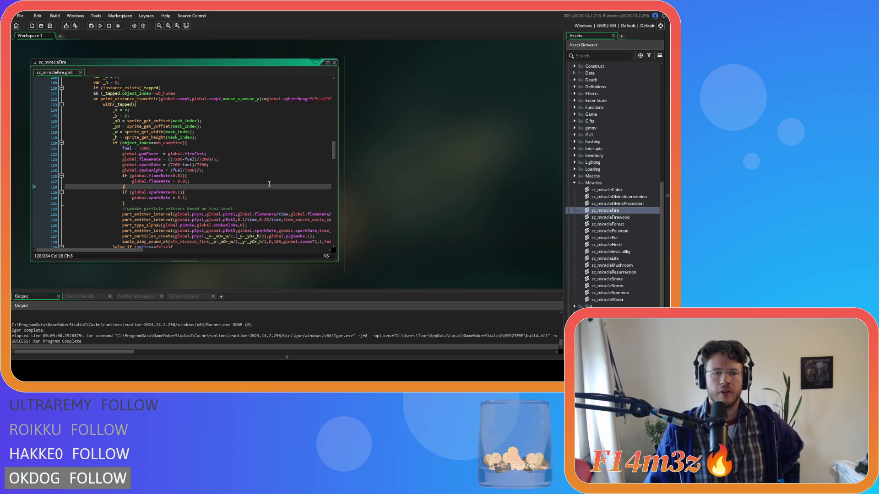
pyautogui.scroll(3, 270, 181)
pyautogui.scroll(-13, 270, 181)
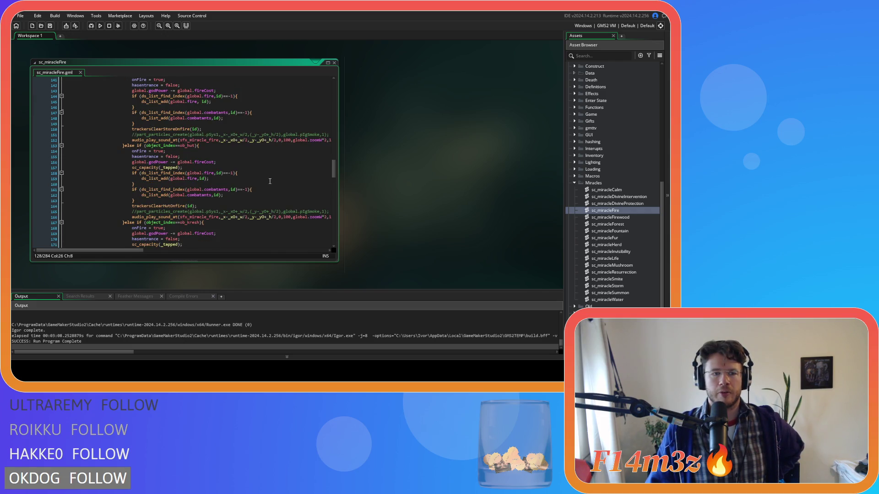
pyautogui.scroll(5, 270, 182)
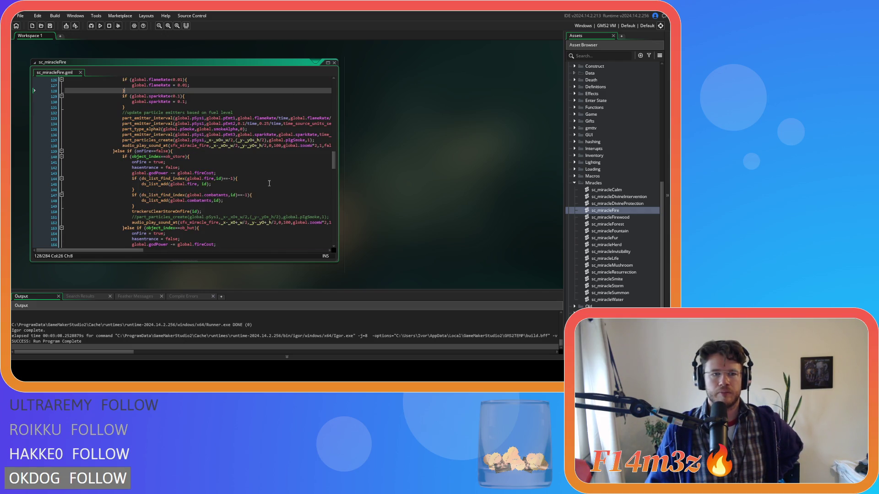
pyautogui.scroll(5, 269, 184)
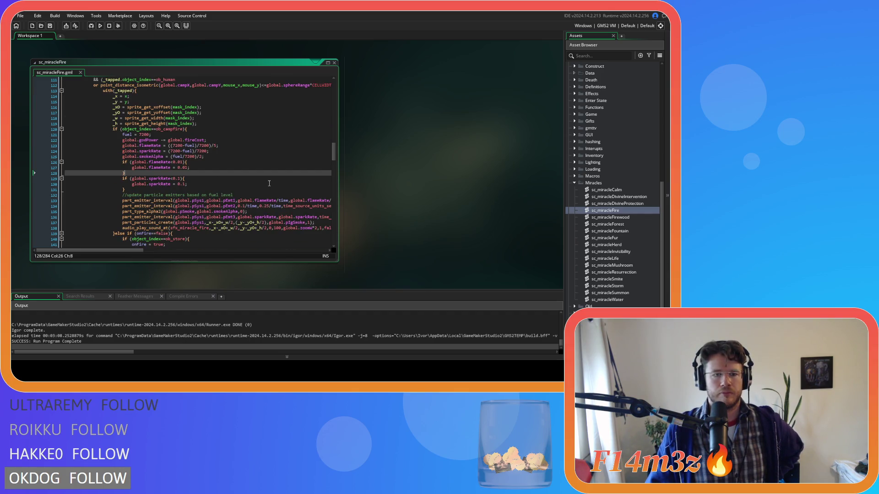
pyautogui.scroll(-14, 269, 184)
pyautogui.scroll(-6, 269, 184)
pyautogui.click(207, 170)
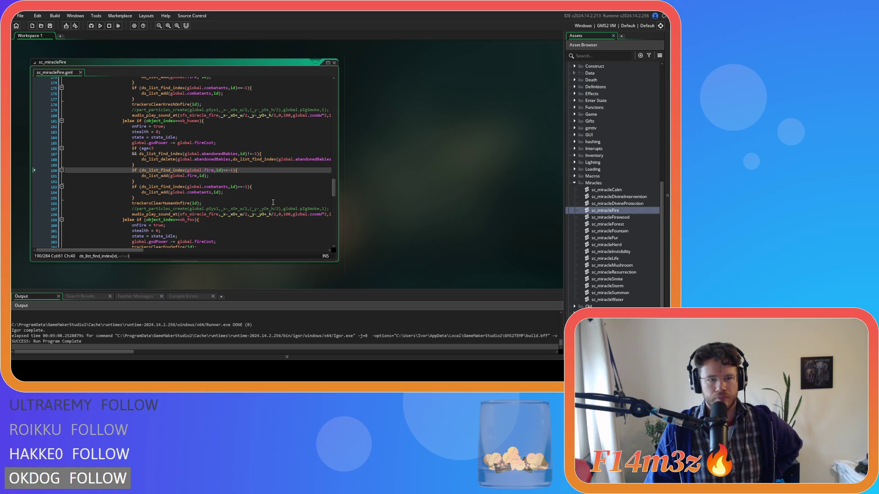
pyautogui.scroll(-3, 273, 201)
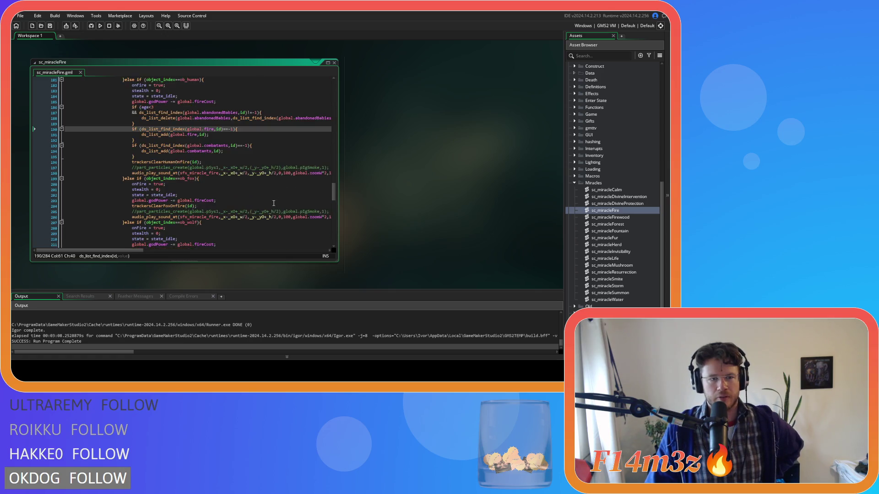
pyautogui.scroll(5, 274, 202)
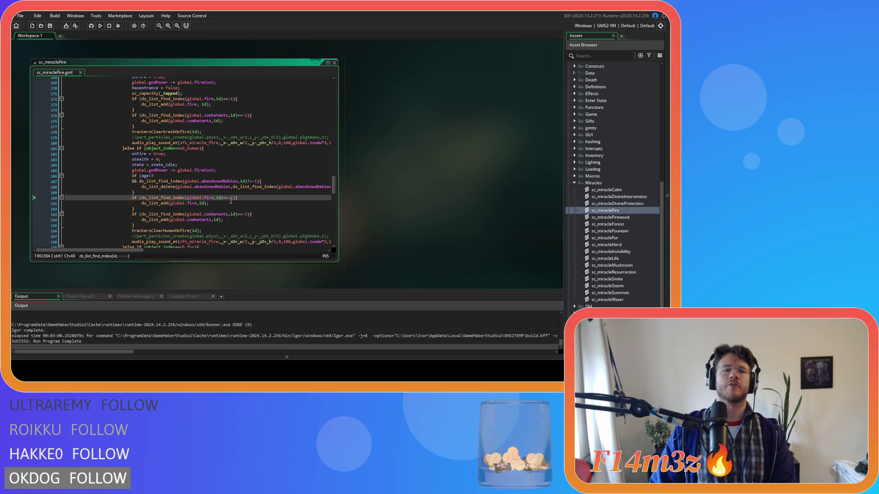
pyautogui.scroll(-1, 223, 195)
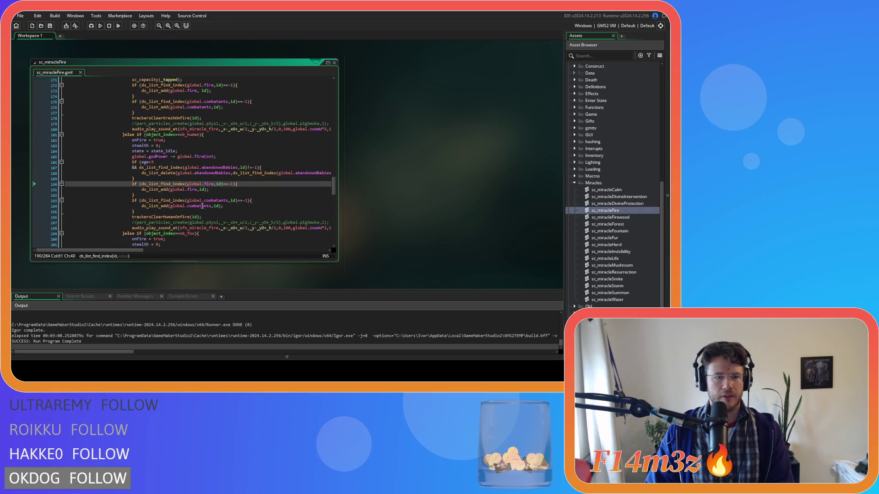
pyautogui.click(161, 211)
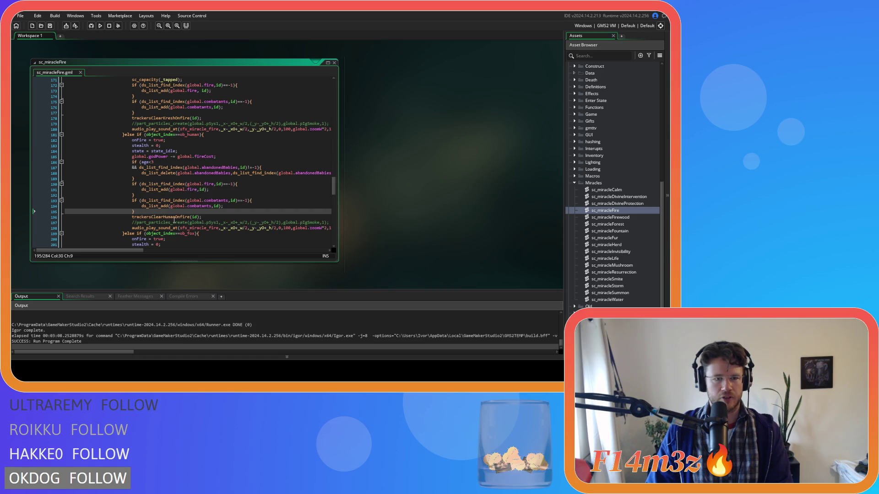
# Open sc_trackersClearHumanOnfire from its call, read through it, then close its window.
pyautogui.middleClick(174, 218)
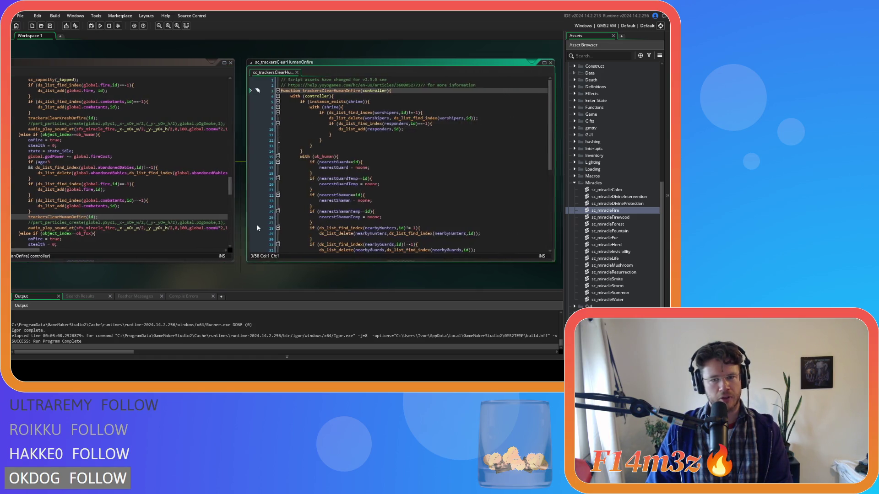
pyautogui.scroll(-4, 538, 156)
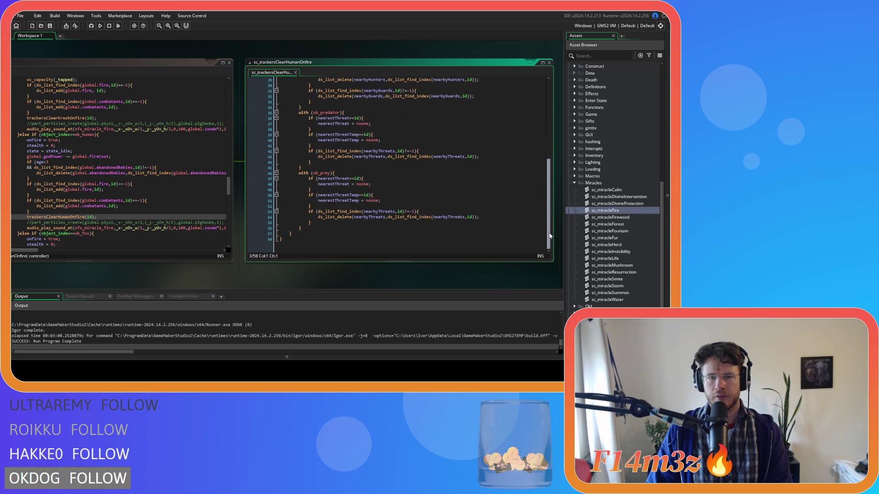
pyautogui.scroll(4, 543, 183)
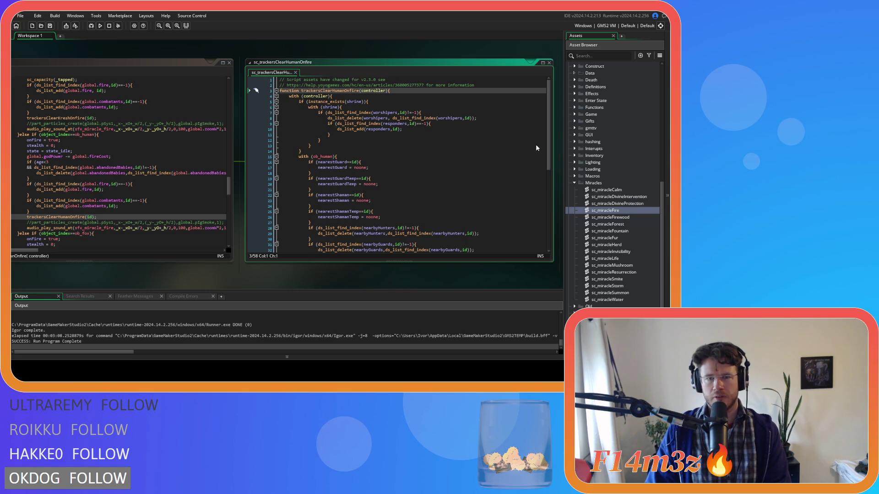
pyautogui.scroll(-3, 445, 177)
pyautogui.scroll(-2, 446, 177)
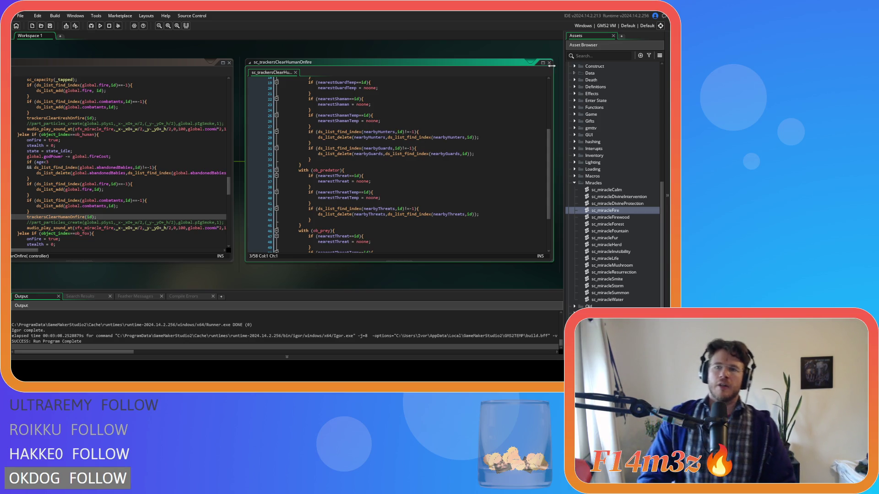
pyautogui.click(549, 63)
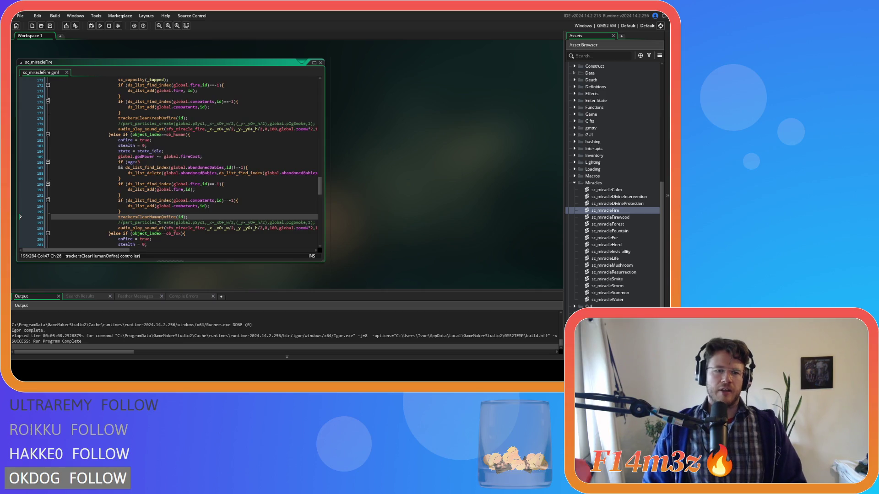
# Add an if (gift=="Waterbearer"){ block above the trackersClearHumanOnfire call.
pyautogui.press('Up')
pyautogui.press('End')
pyautogui.press('Return')
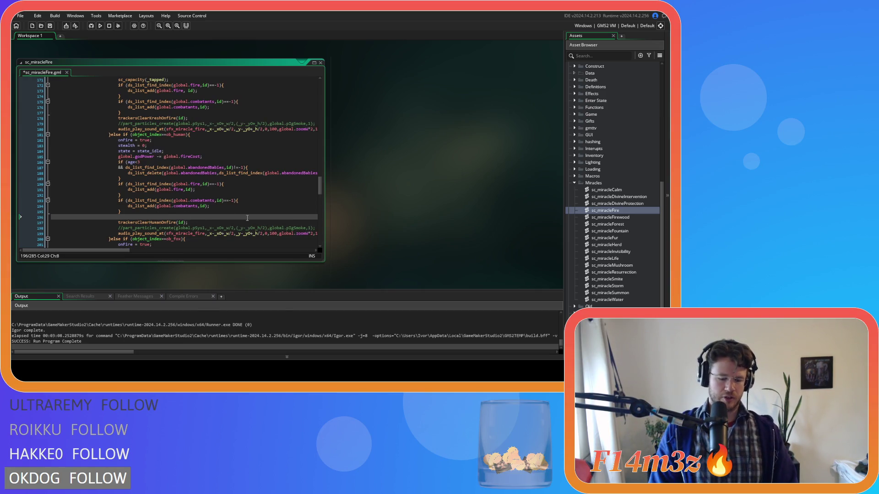
pyautogui.write('w')
pyautogui.press('BackSpace')
pyautogui.write('i')
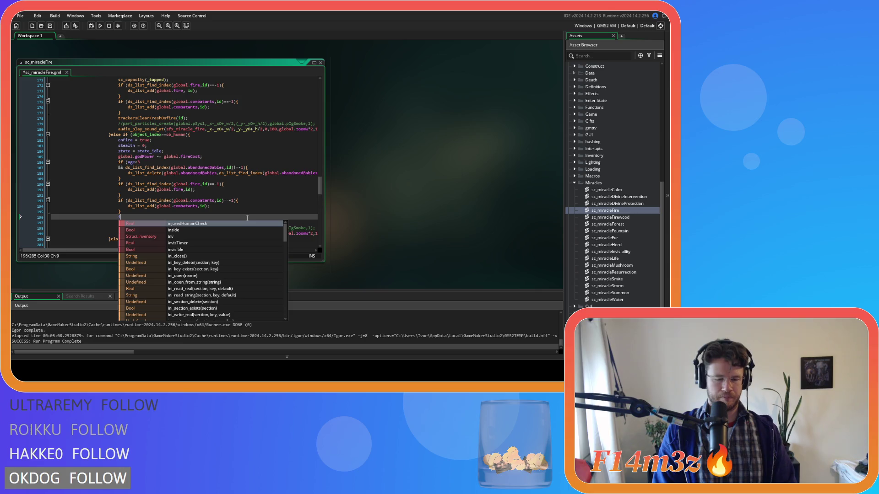
pyautogui.write('f (gift==')
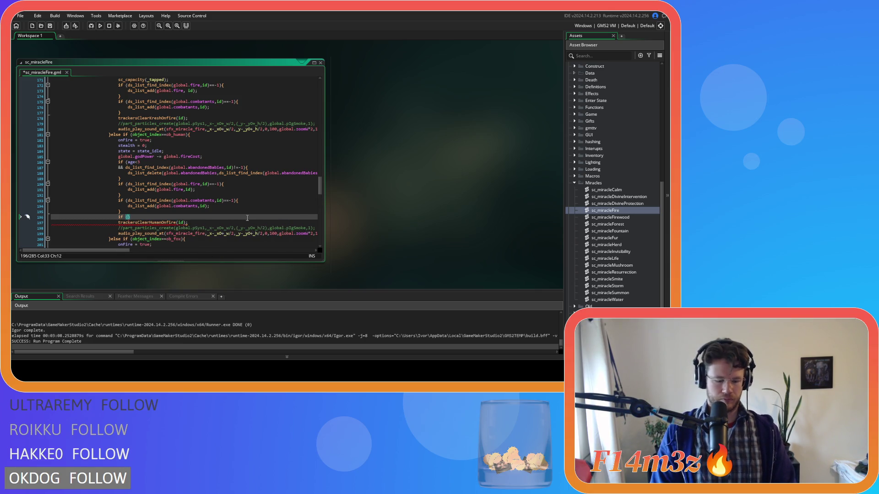
pyautogui.write('"Waterbeare')
pyautogui.write('r")')
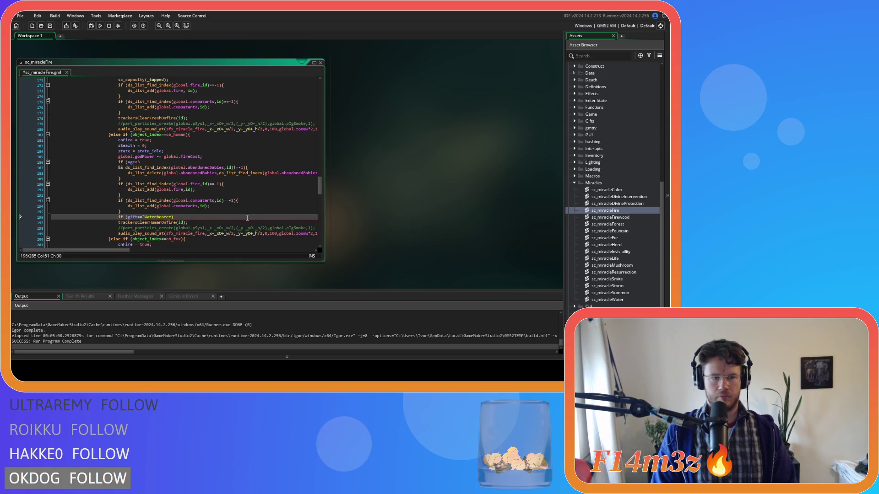
pyautogui.write('{')
pyautogui.press('Return')
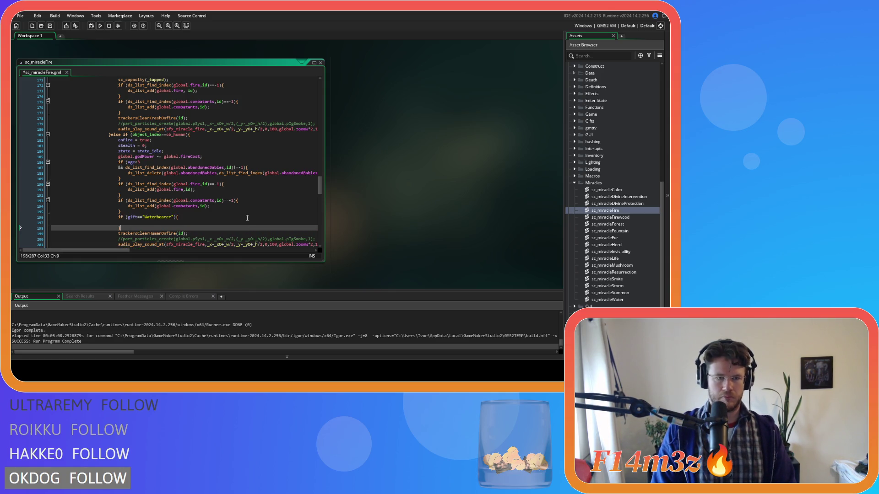
# Extend the Waterbearer condition with && fire!=noone and begin a nested if ( inside the block.
pyautogui.click(173, 217)
pyautogui.press('Return')
pyautogui.write('&')
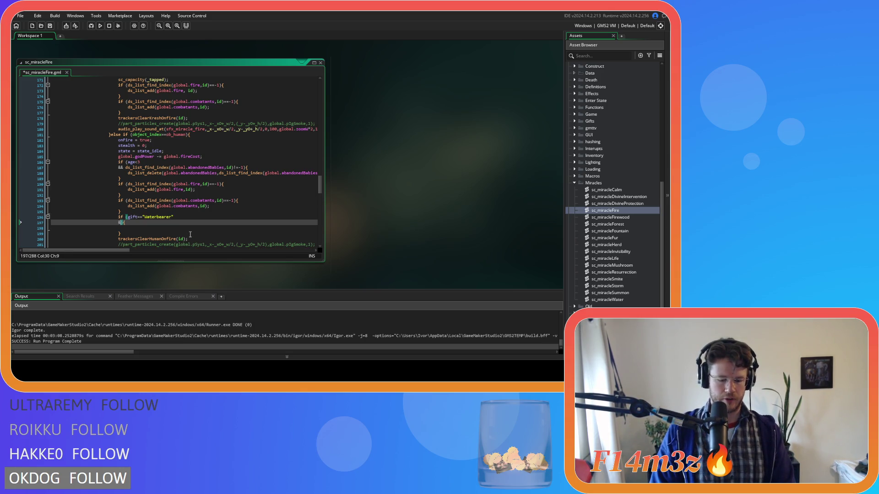
pyautogui.write('& fire!=noone')
pyautogui.press('Down')
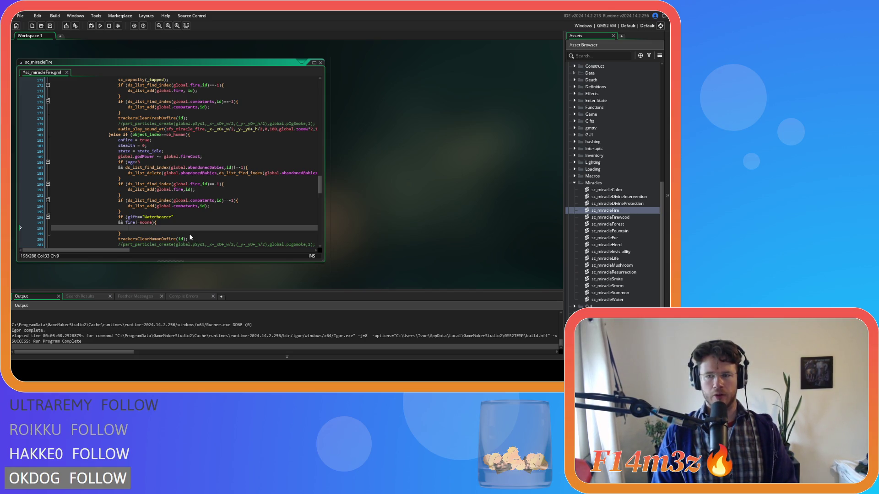
pyautogui.write('if')
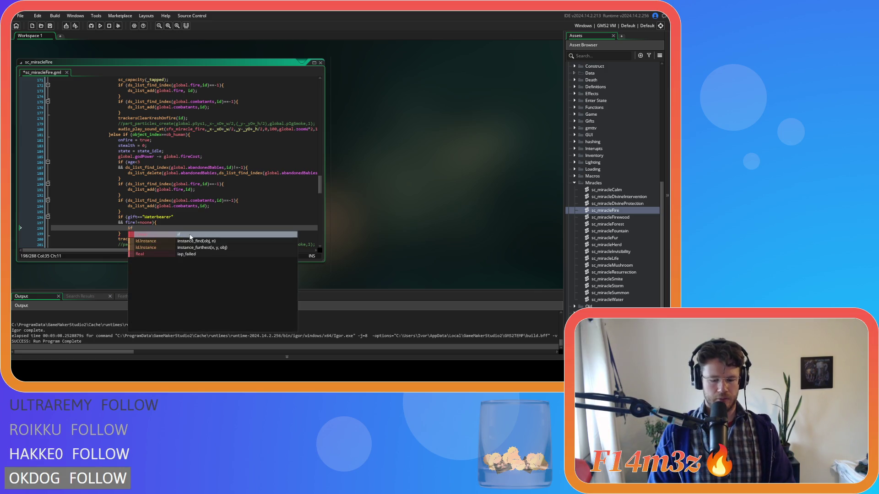
pyautogui.write(' (')
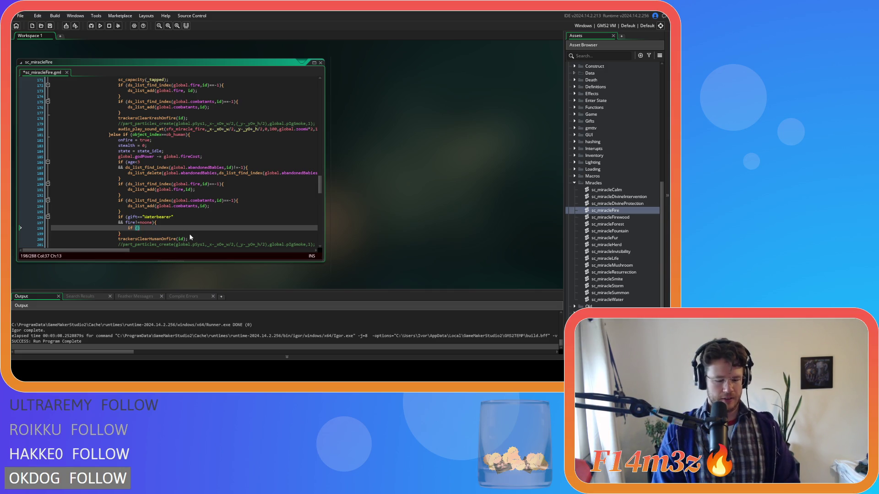
# Write the nested condition ds_list_find_index(global.fire,fire)==-1 and open its braces.
pyautogui.write('ds_list_f')
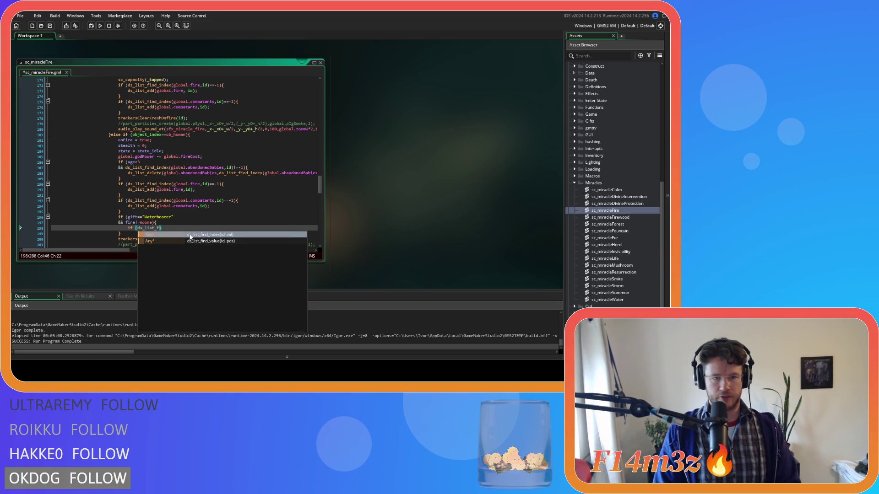
pyautogui.click(190, 235)
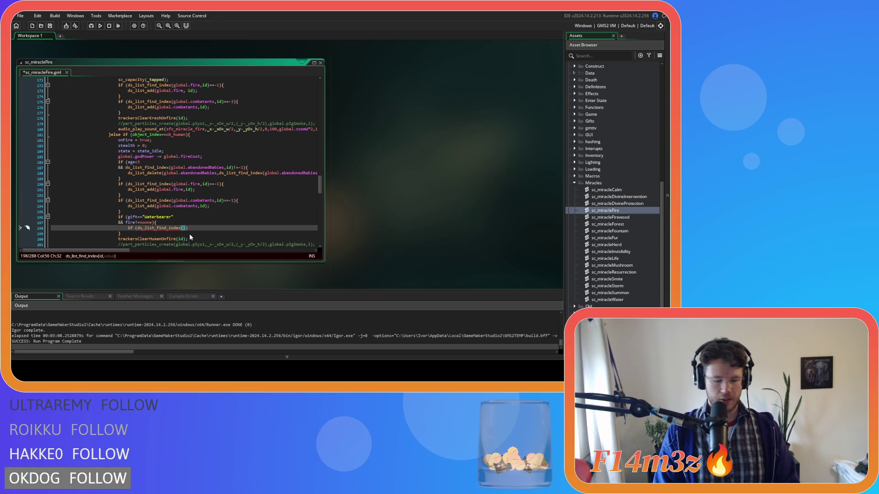
pyautogui.write('global.')
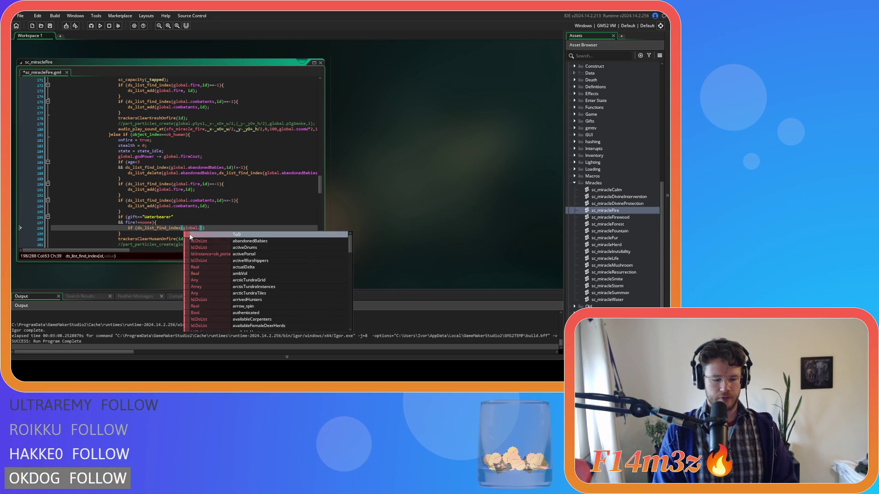
pyautogui.write('fire,')
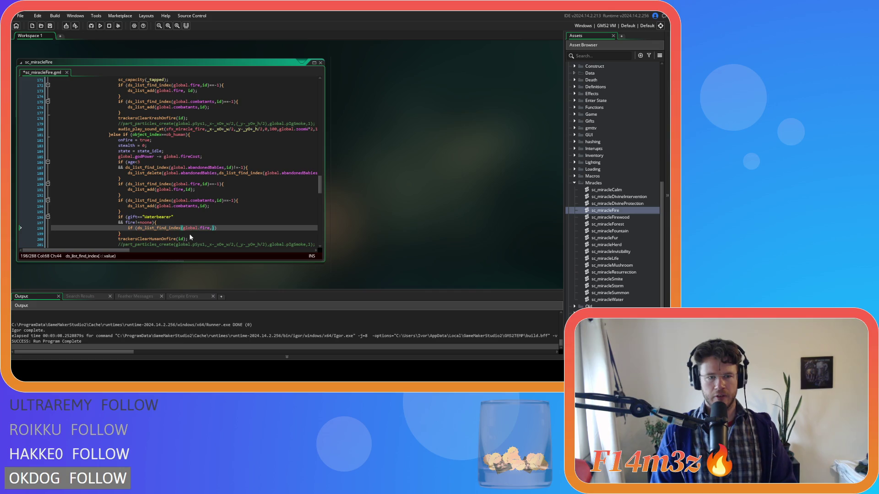
pyautogui.write('fire')
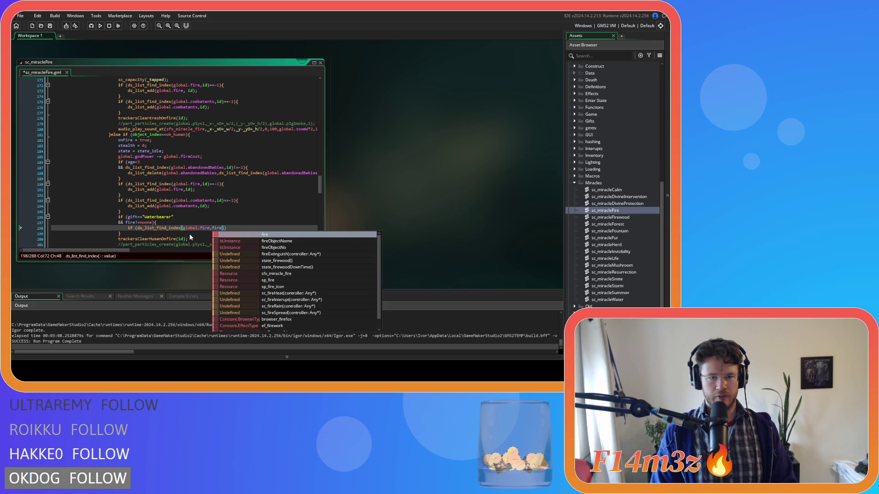
pyautogui.write(')')
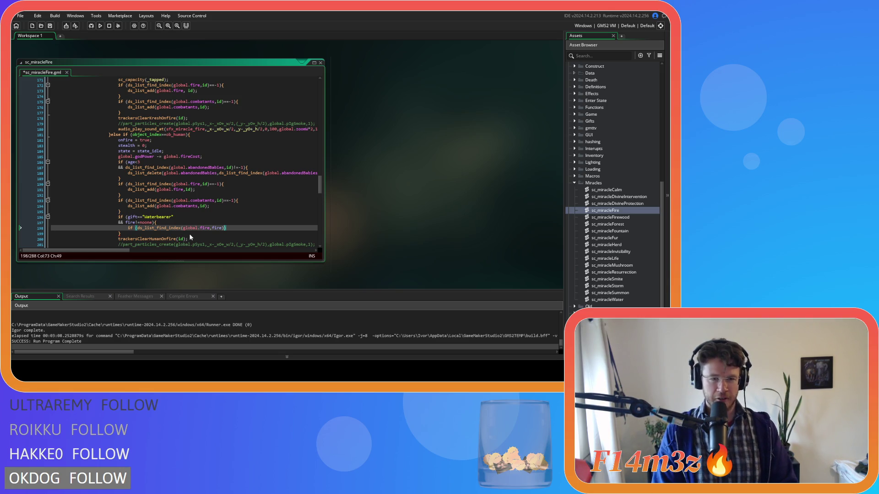
pyautogui.write('==')
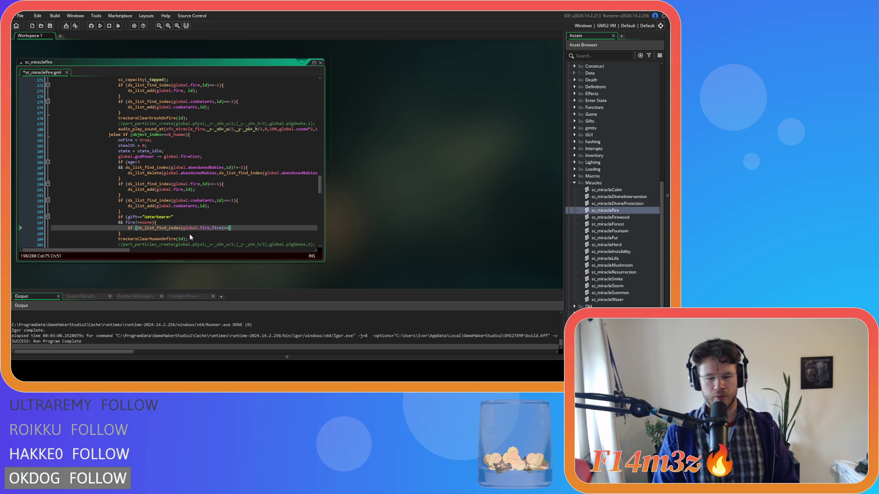
pyautogui.write('{')
pyautogui.press('Return')
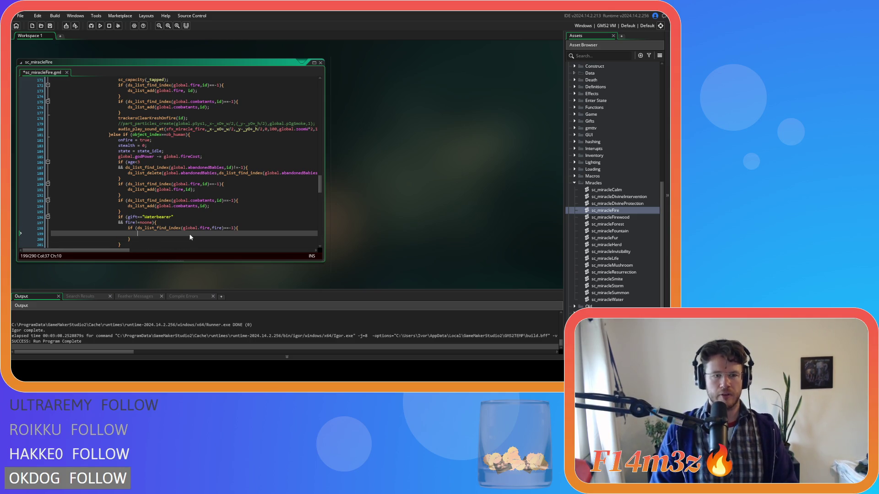
# Inside the nested block, add ds_list_add(global.fire,fire); followed by fire = noone.
pyautogui.write('ds_l')
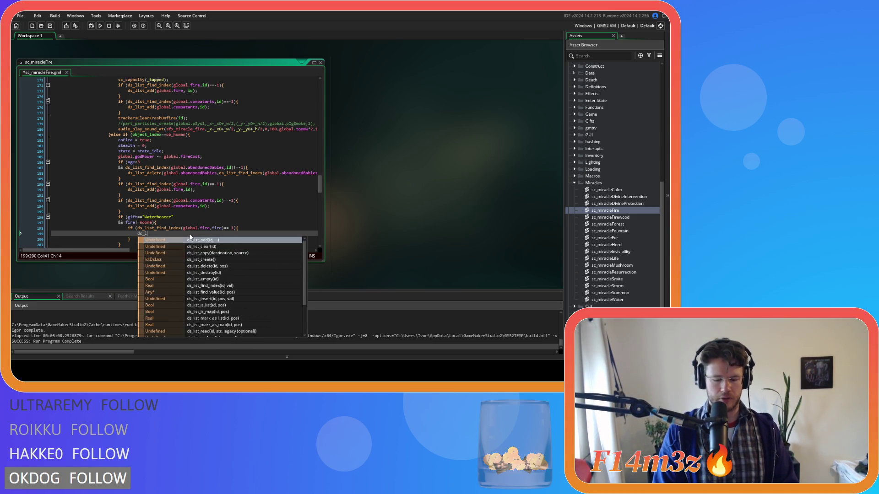
pyautogui.write('ist_add(')
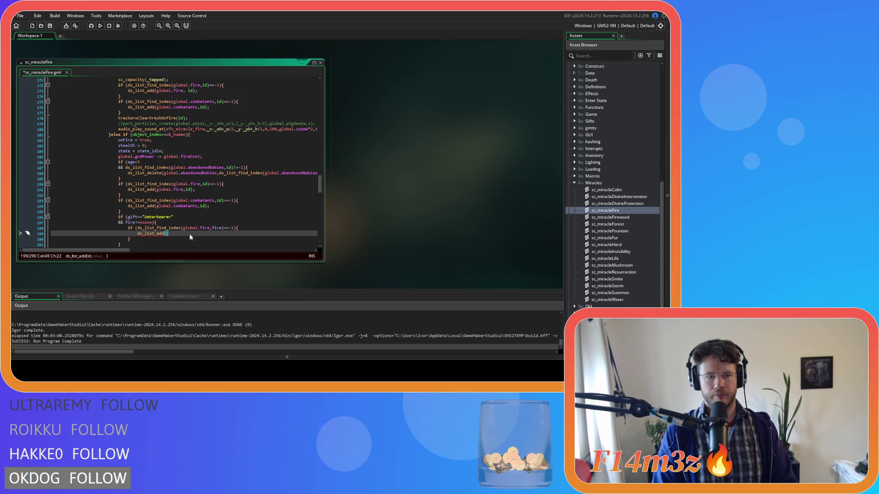
pyautogui.write('global.fir')
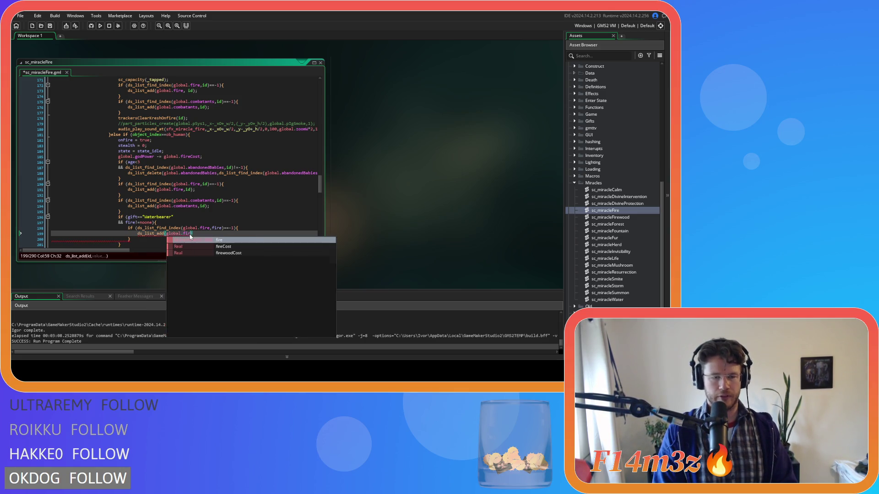
pyautogui.write('e,')
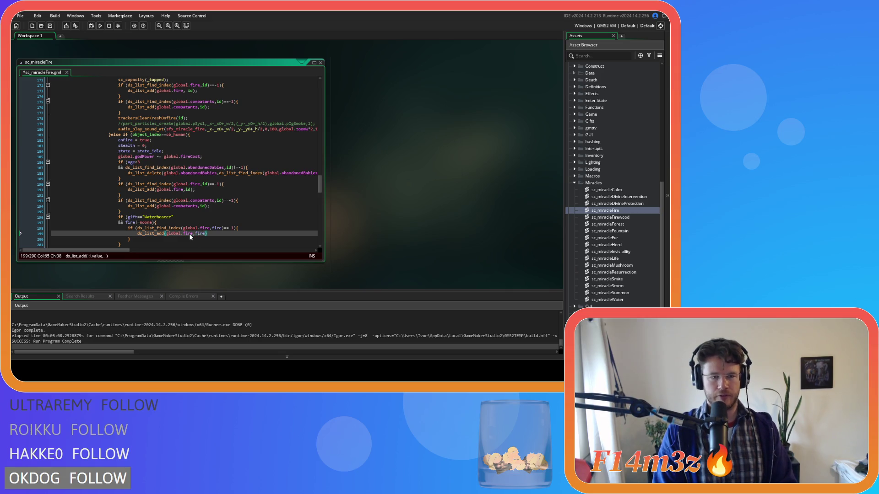
pyautogui.write('fire)')
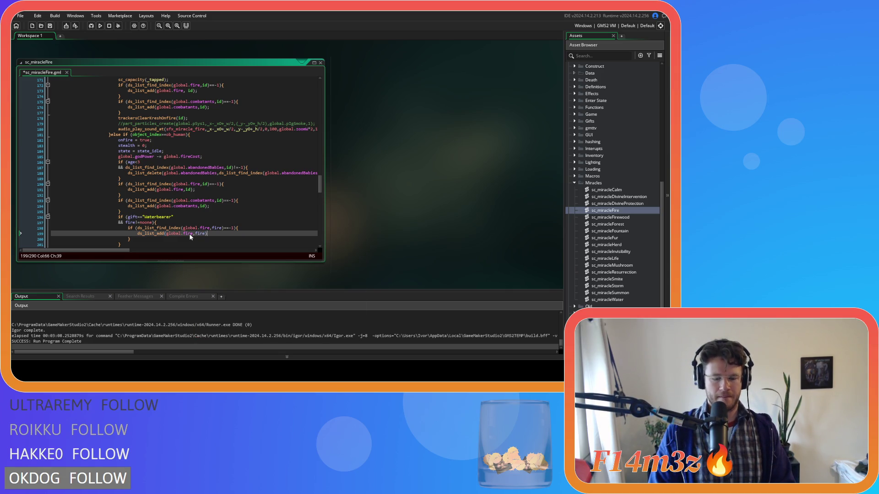
pyautogui.write(';')
pyautogui.press('Return')
pyautogui.write('ds_list')
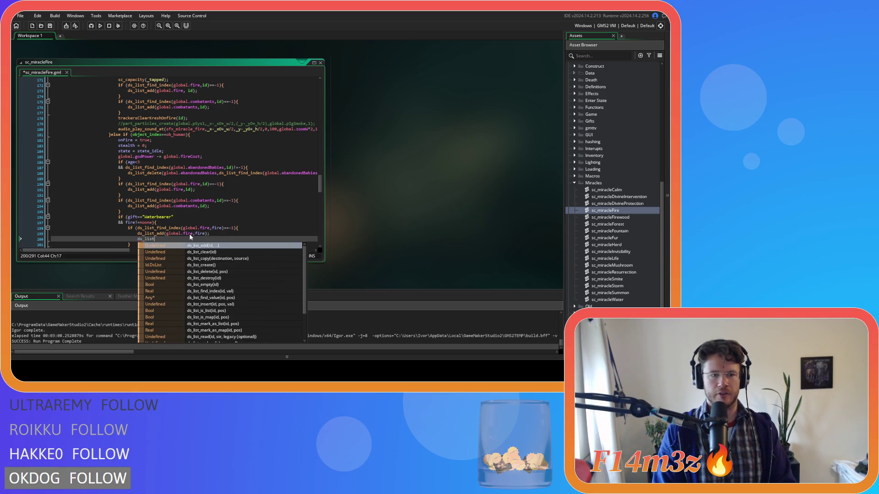
pyautogui.write('_del')
pyautogui.press('BackSpace')
pyautogui.press('BackSpace')
pyautogui.press('BackSpace')
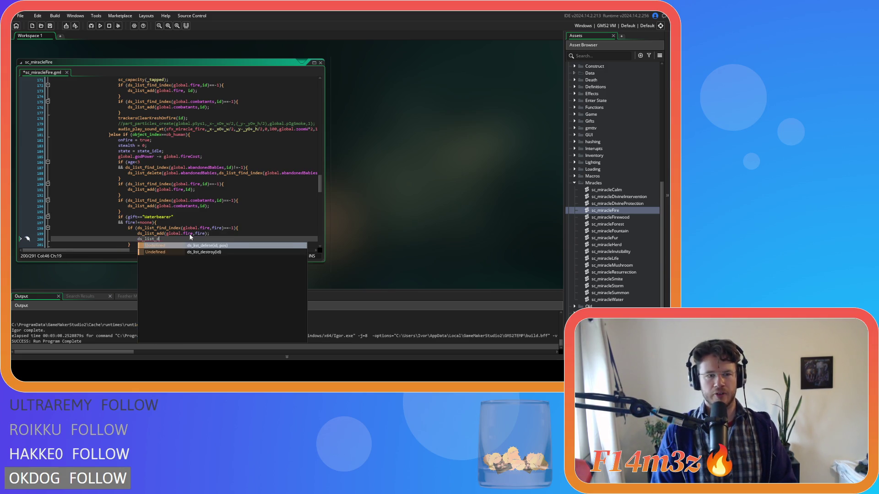
pyautogui.write('fir')
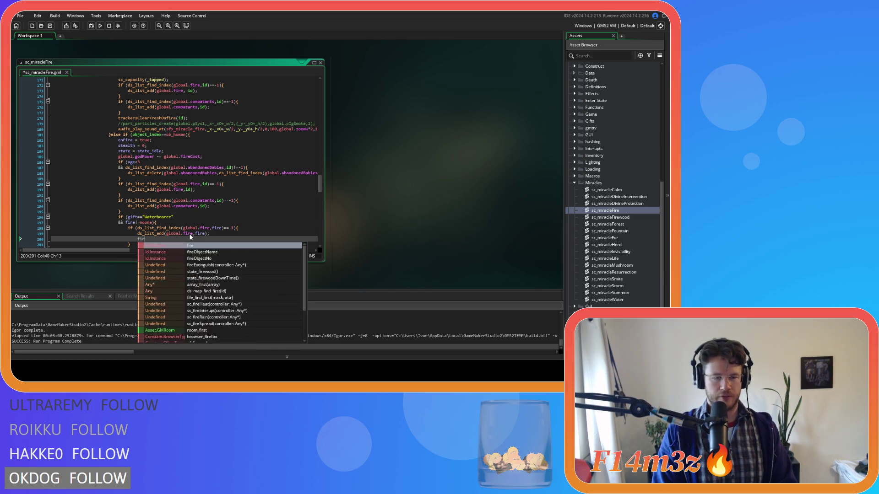
pyautogui.write('e = noone;')
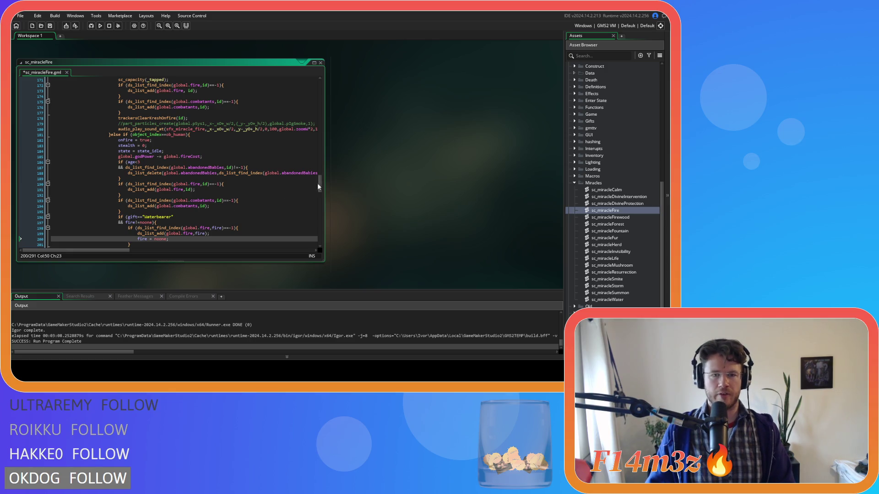
pyautogui.moveTo(319, 187)
pyautogui.mouseDown()
pyautogui.moveTo(319, 83)
pyautogui.moveTo(320, 195)
pyautogui.mouseUp()
pyautogui.click(180, 158)
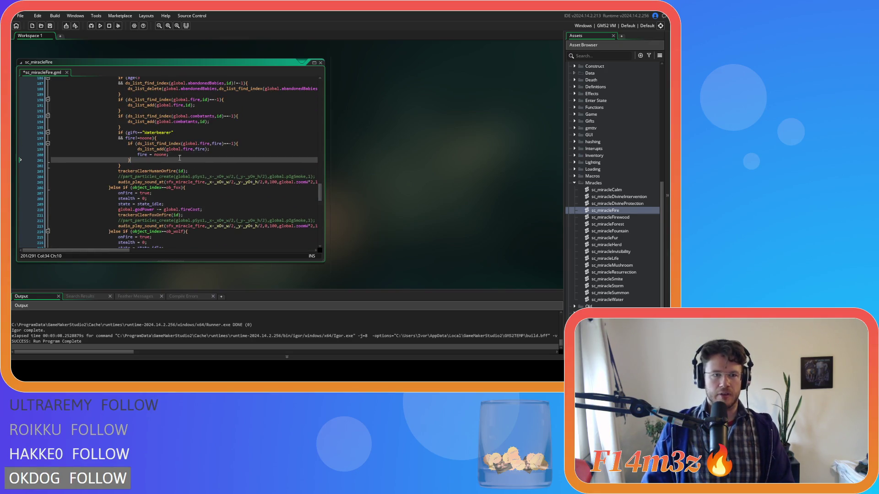
# Review the new Waterbearer code, save sc_miracleFire, and rebuild the project with F5.
pyautogui.moveTo(176, 132)
pyautogui.mouseDown()
pyautogui.moveTo(133, 160)
pyautogui.moveTo(199, 177)
pyautogui.mouseUp()
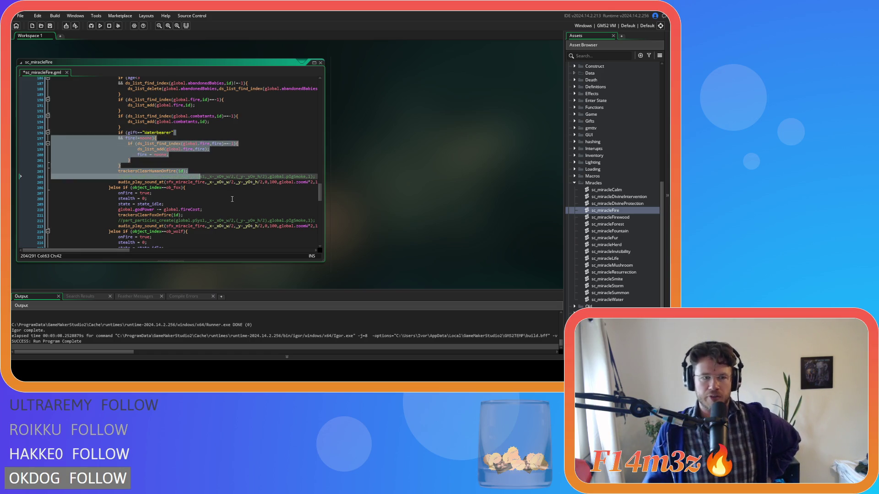
pyautogui.click(229, 166)
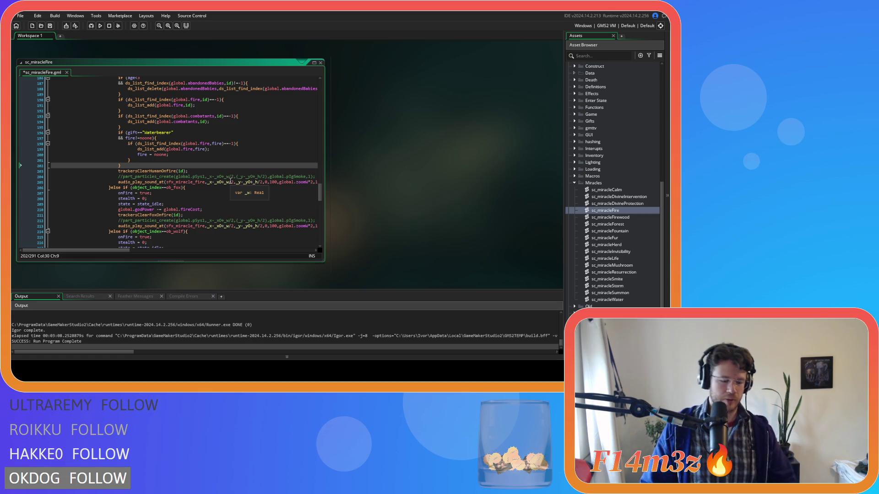
pyautogui.hotkey('ctrl', 's')
pyautogui.press('F5')
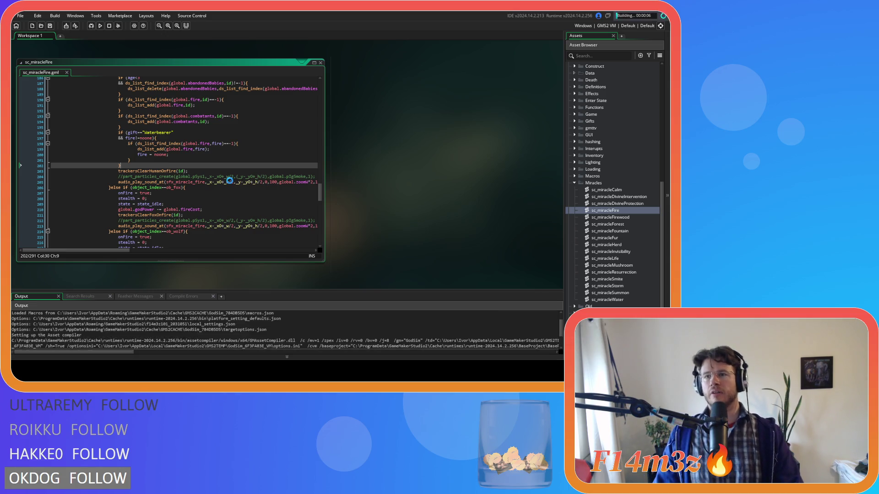
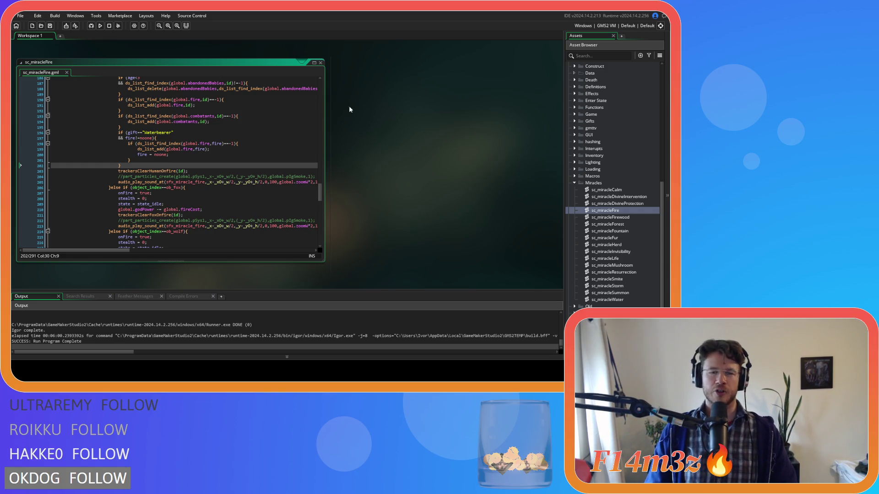
# Close the sc_miracleFire code window and collapse the Miracles scripts folder.
pyautogui.rightClick(375, 94)
pyautogui.moveTo(399, 116)
pyautogui.click(441, 123)
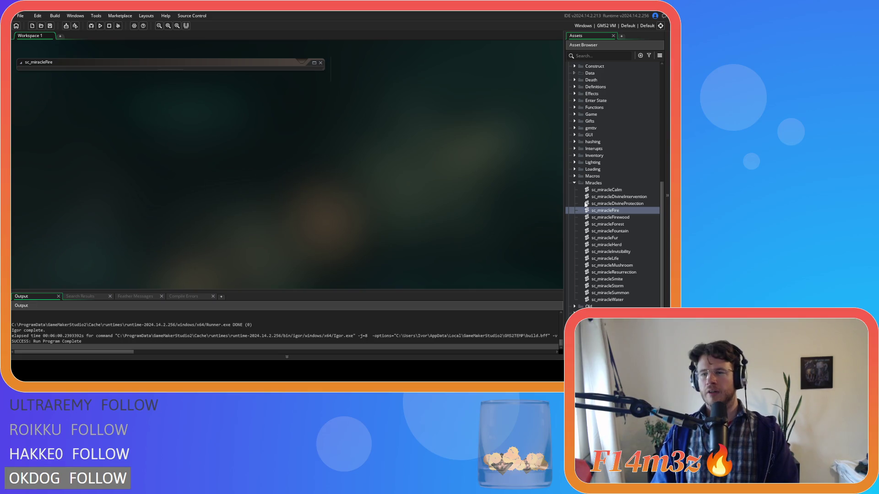
pyautogui.doubleClick(581, 183)
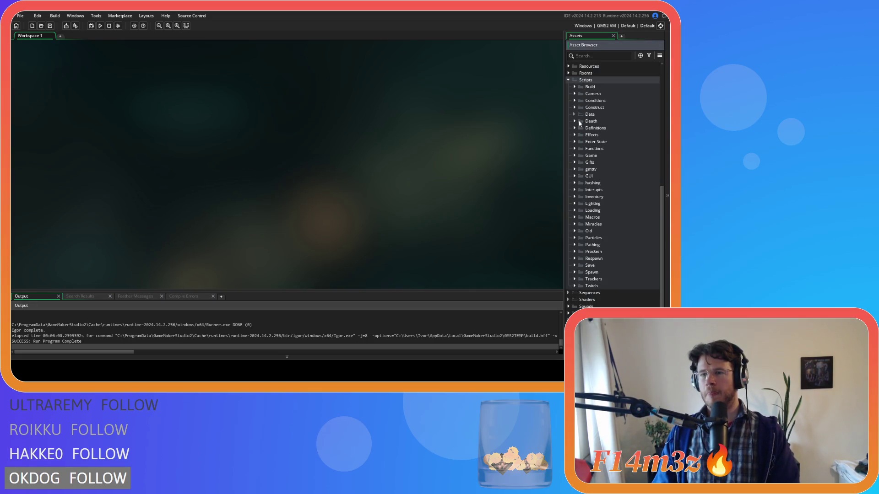
pyautogui.click(575, 162)
pyautogui.click(575, 163)
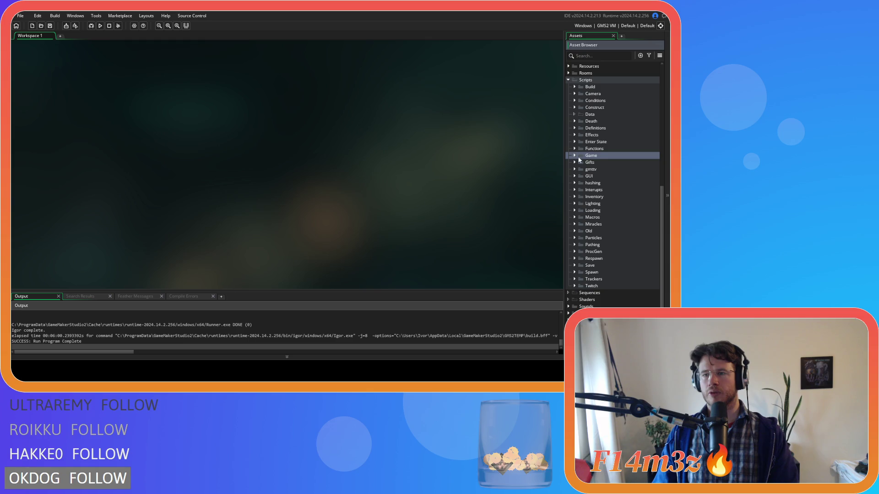
# Open the sc_drop script from the Game scripts folder.
pyautogui.click(575, 156)
pyautogui.doubleClick(599, 182)
pyautogui.click(309, 176)
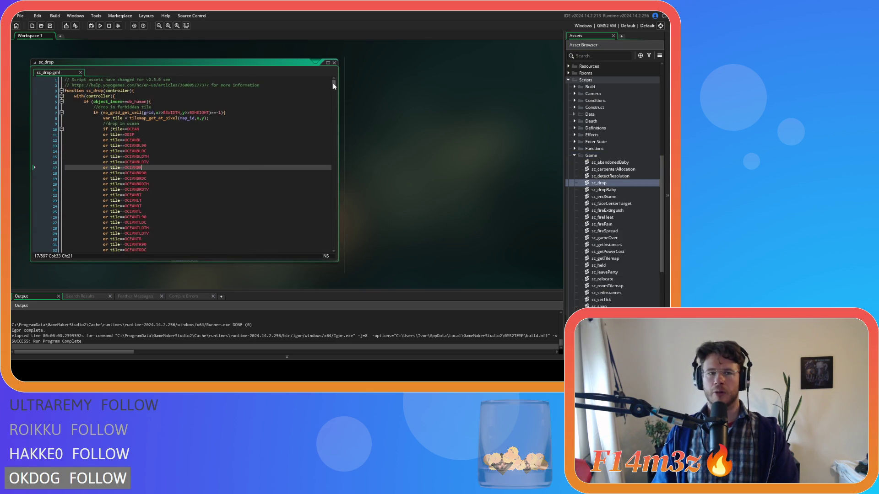
# Scroll through sc_drop and build and run the game with F5.
pyautogui.moveTo(333, 83); pyautogui.dragTo(335, 130)
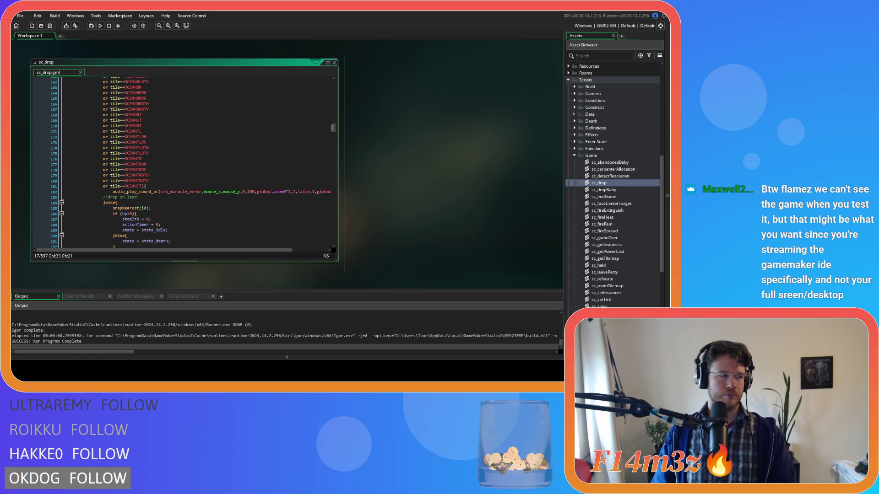
pyautogui.click(486, 104)
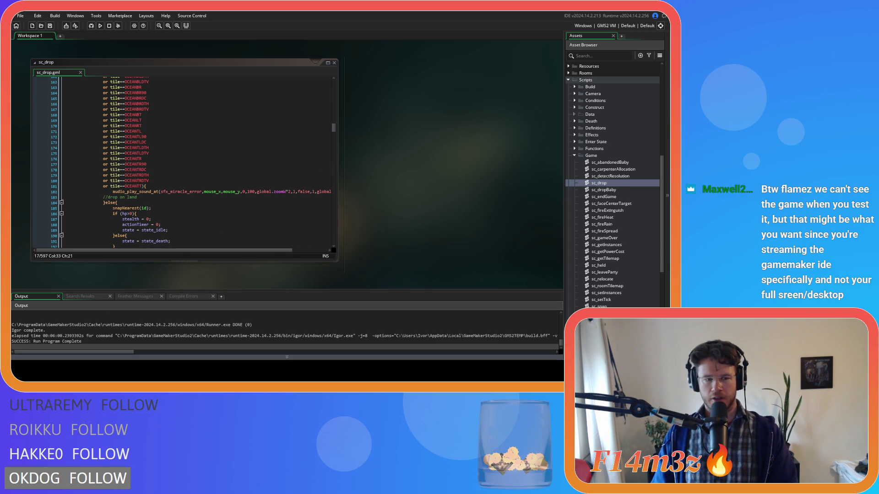
pyautogui.press('F5')
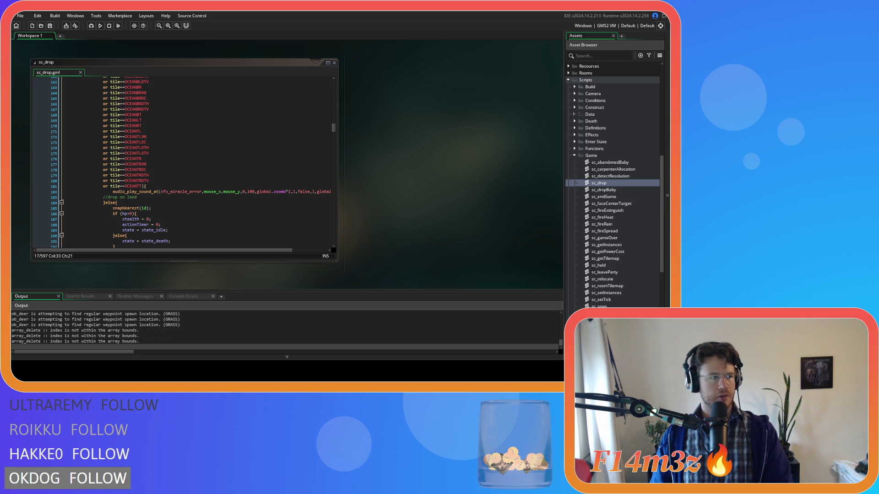
pyautogui.hotkey('alt', 'Tab')
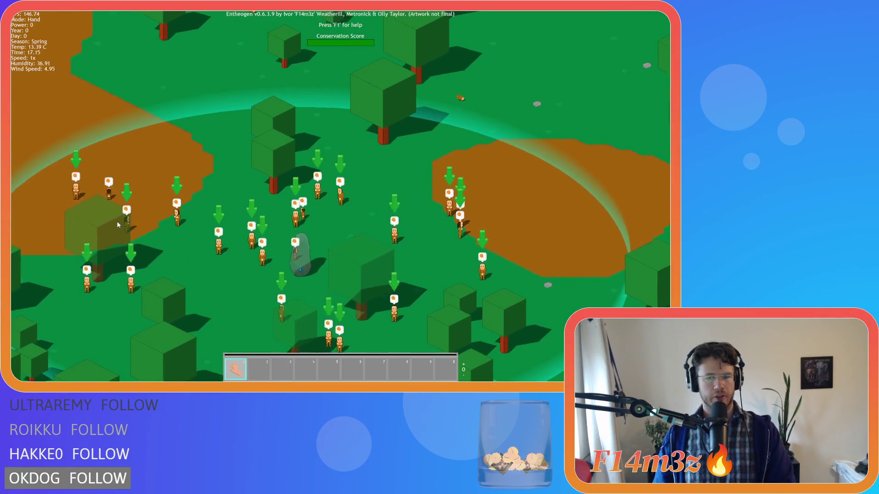
pyautogui.press('Escape')
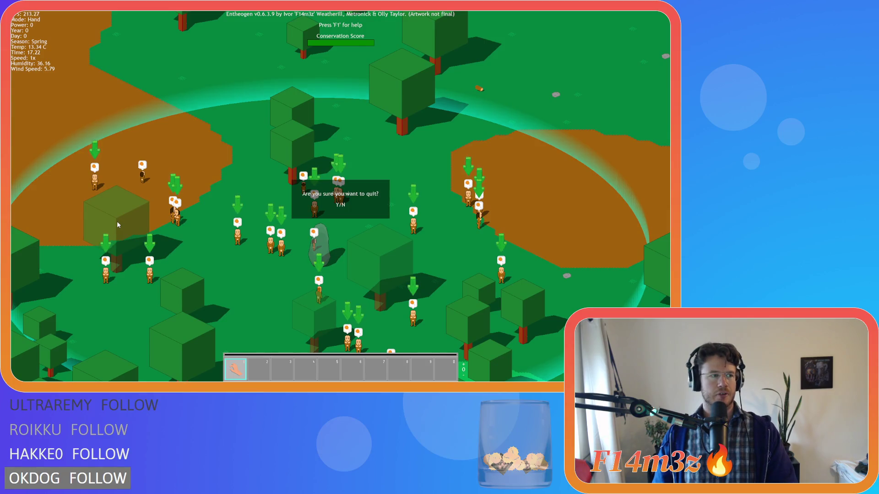
pyautogui.press('y')
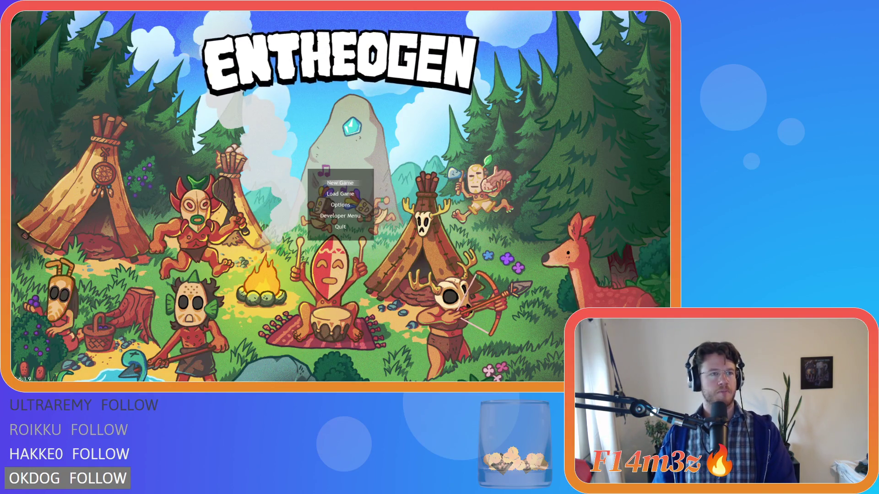
pyautogui.hotkey('alt', 'F4')
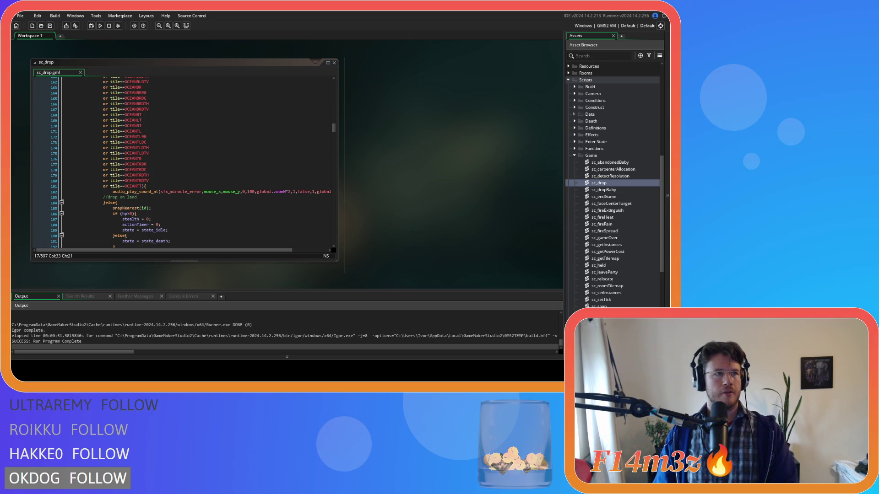
pyautogui.click(239, 148)
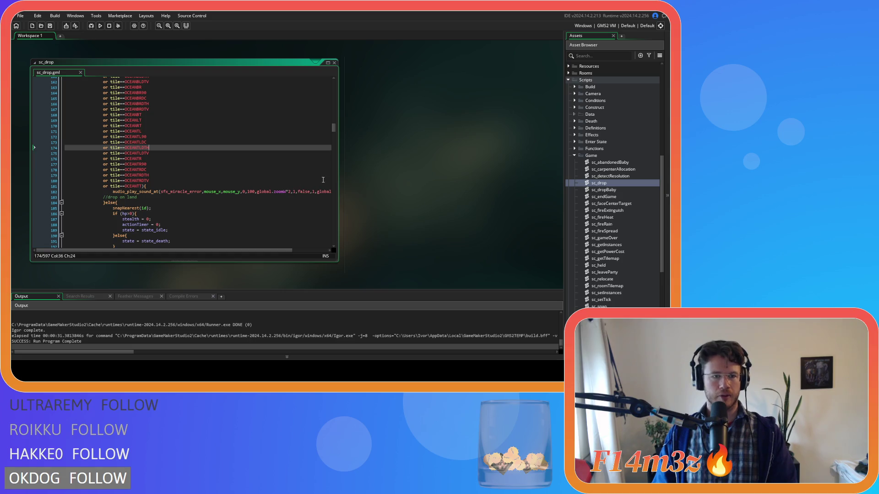
# Scroll through sc_drop's landing code and undo to restore the if (onFire==true) check at line 76.
pyautogui.scroll(-2, 229, 216)
pyautogui.scroll(-2, 152, 187)
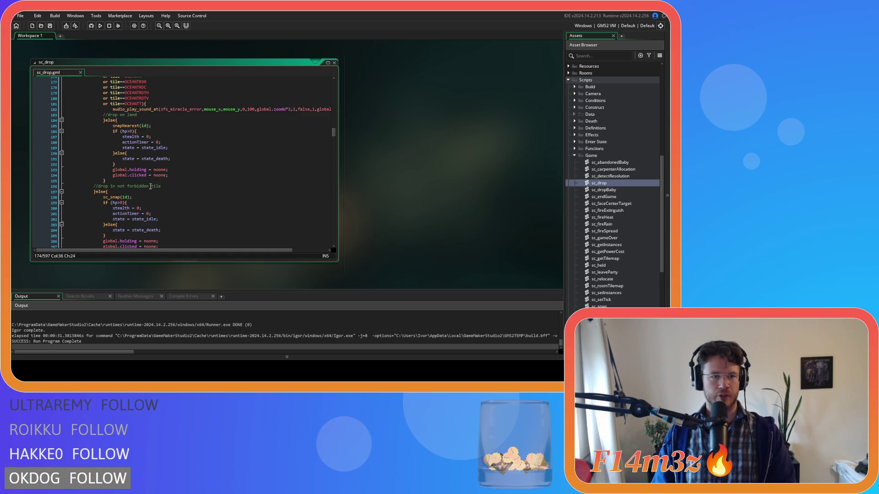
pyautogui.scroll(10, 222, 201)
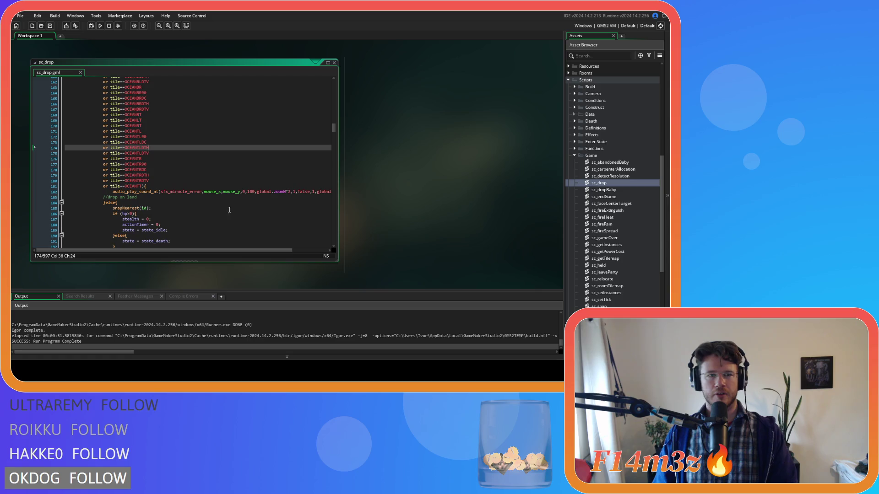
pyautogui.scroll(-15, 147, 207)
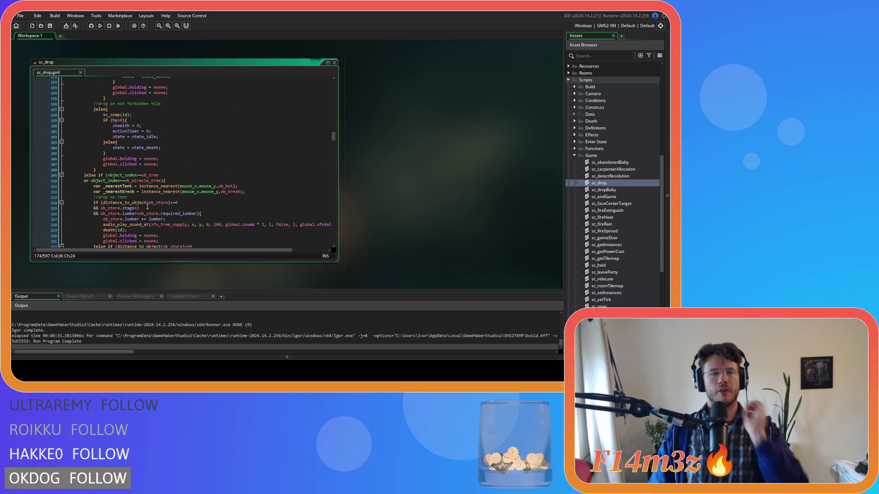
pyautogui.scroll(3, 147, 207)
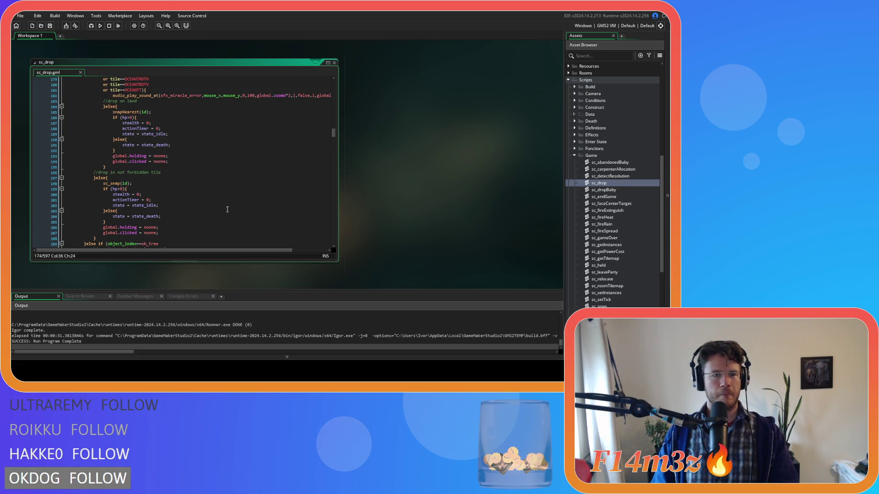
pyautogui.scroll(-5, 227, 209)
pyautogui.hotkey('ctrl', 'z')
pyautogui.write('if (onFire==true){')
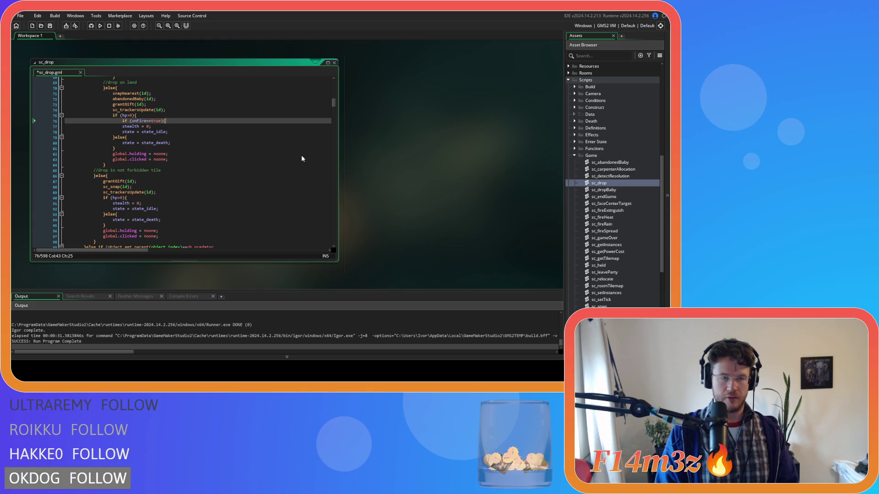
# Begin a ds_list_add(global. call on a new line inside the onFire block.
pyautogui.press('Return')
pyautogui.write('ds')
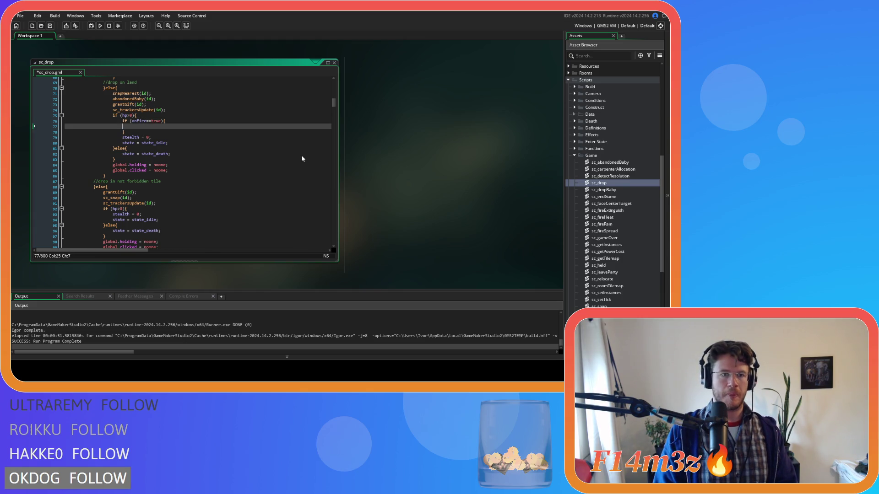
pyautogui.write('_list_')
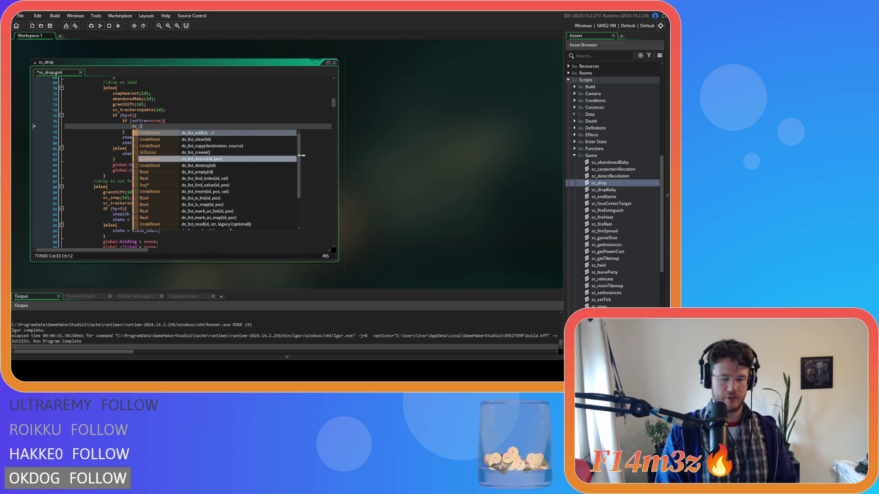
pyautogui.press('Return')
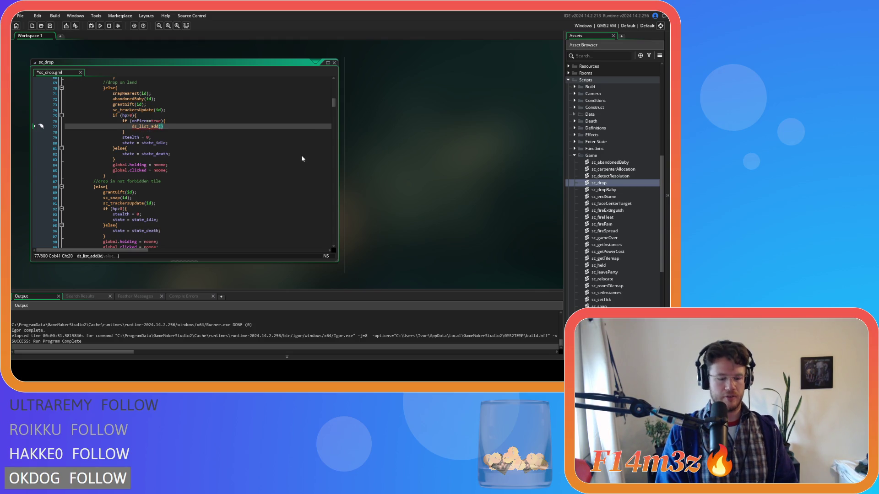
pyautogui.write('global.')
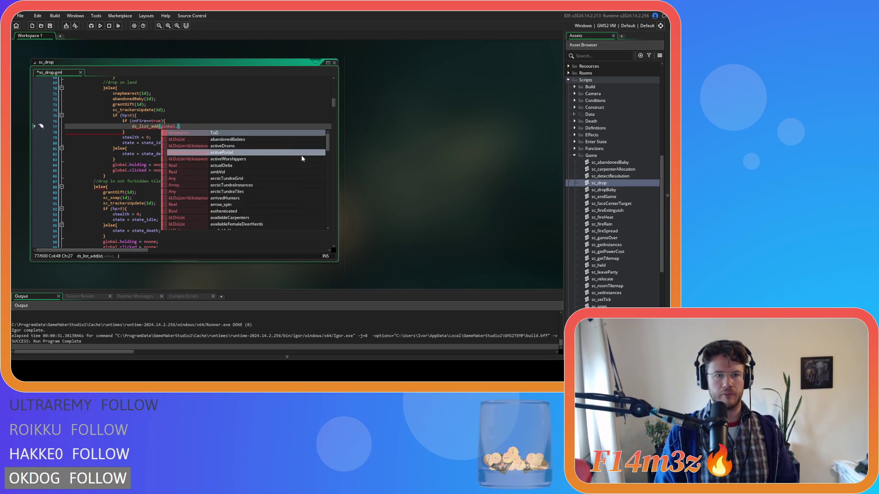
# Extend the onFire condition with && ds_list_find_index(global.fire,id)==-1 on a second line.
pyautogui.click(144, 121)
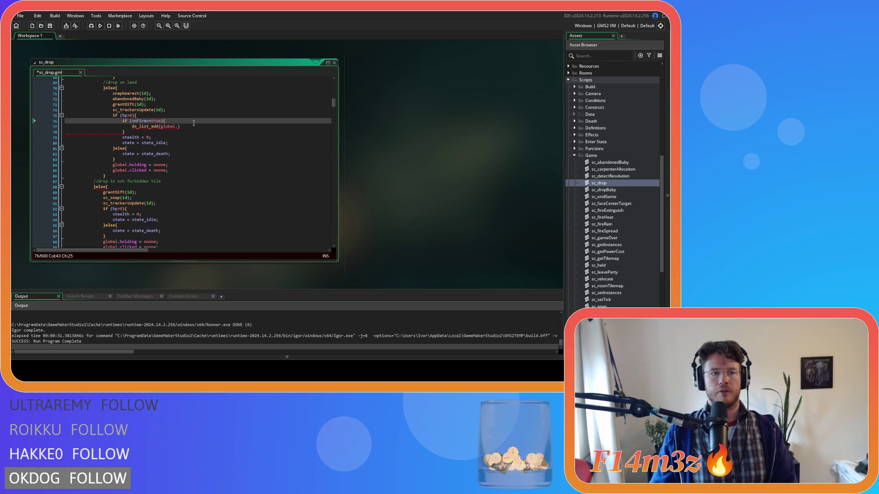
pyautogui.press('Right')
pyautogui.press('Right')
pyautogui.press('Right')
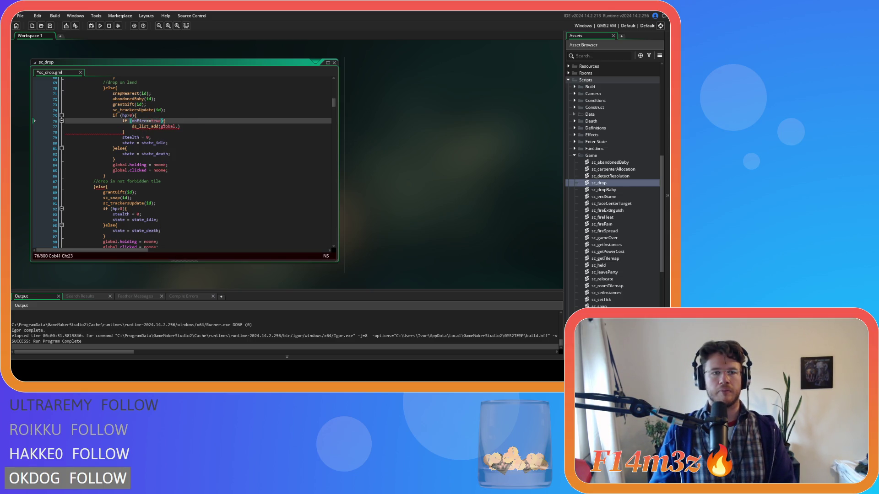
pyautogui.press('Return')
pyautogui.write('&& ds_list_fi){')
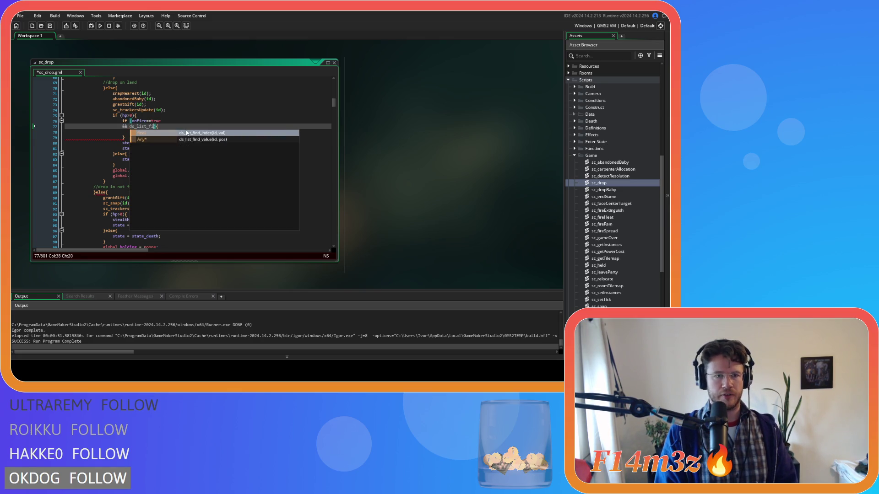
pyautogui.press('Return')
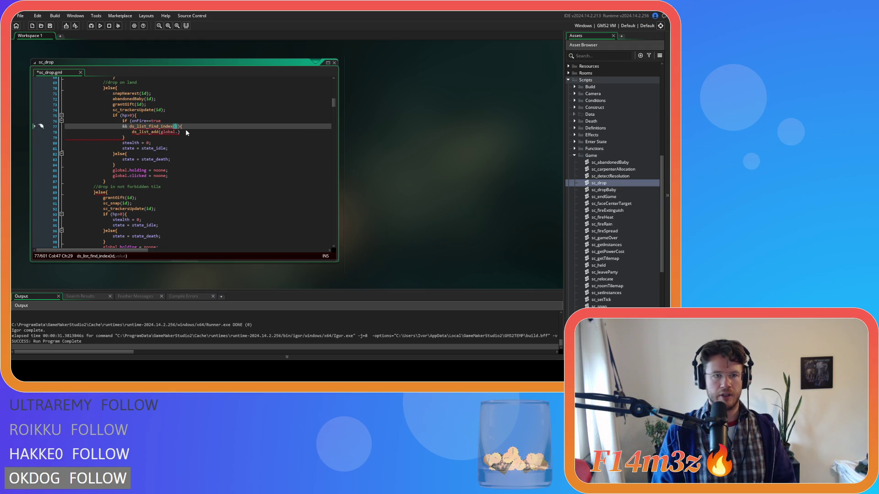
pyautogui.write('global.fir')
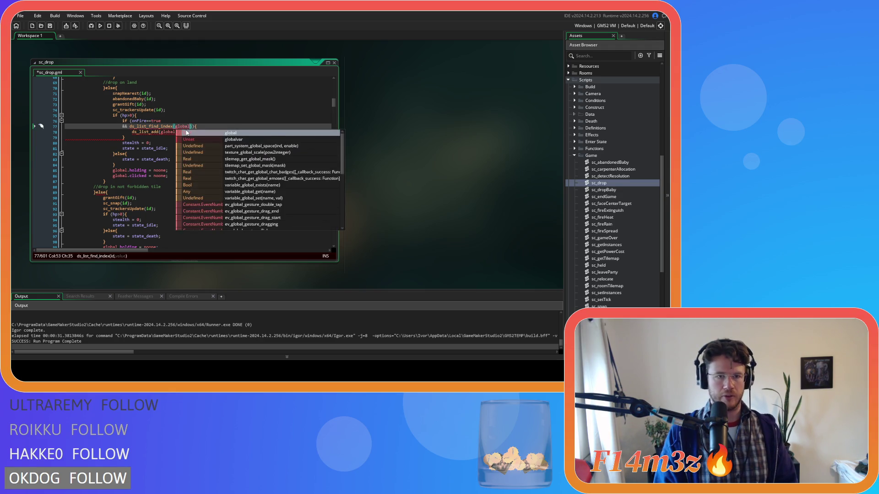
pyautogui.write('e,')
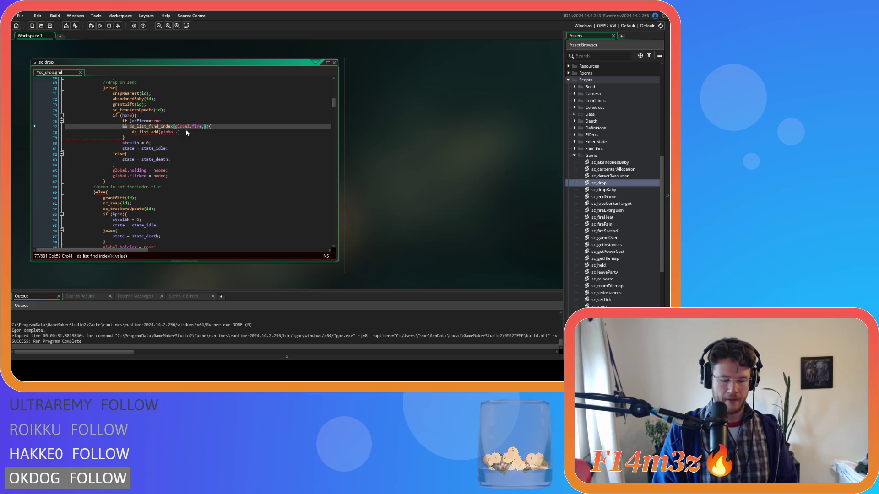
pyautogui.write('id)==-1')
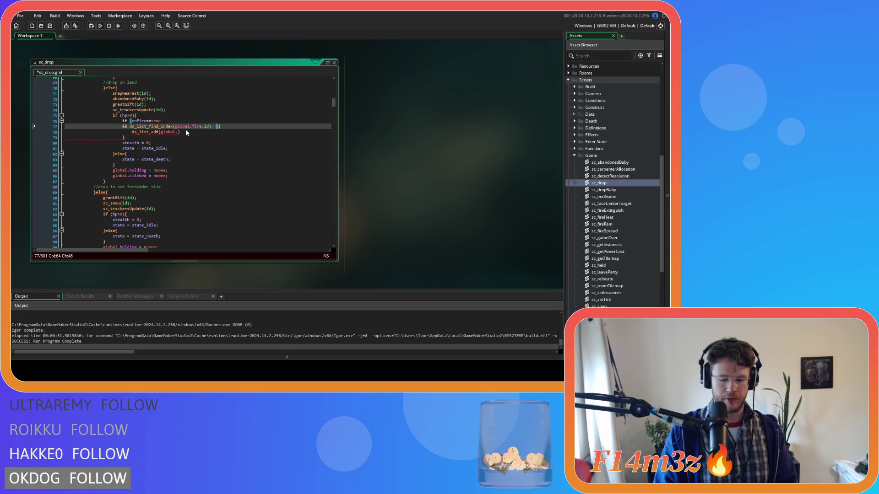
pyautogui.write(')')
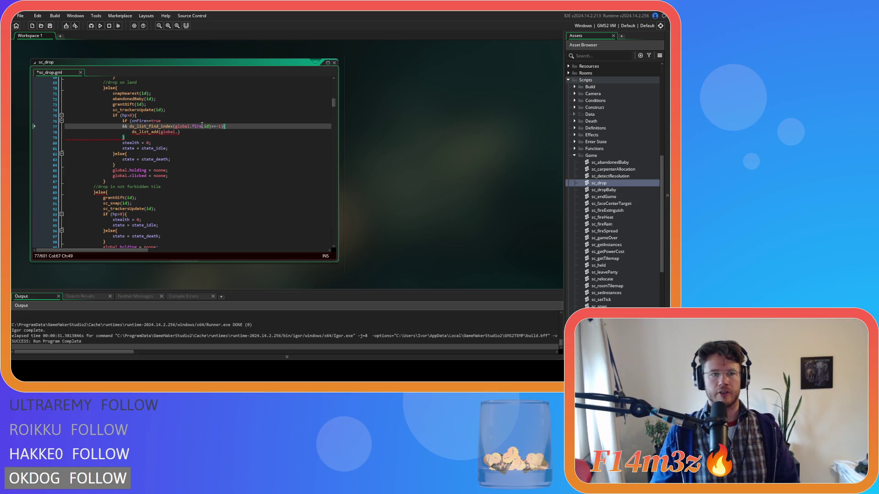
pyautogui.click(179, 132)
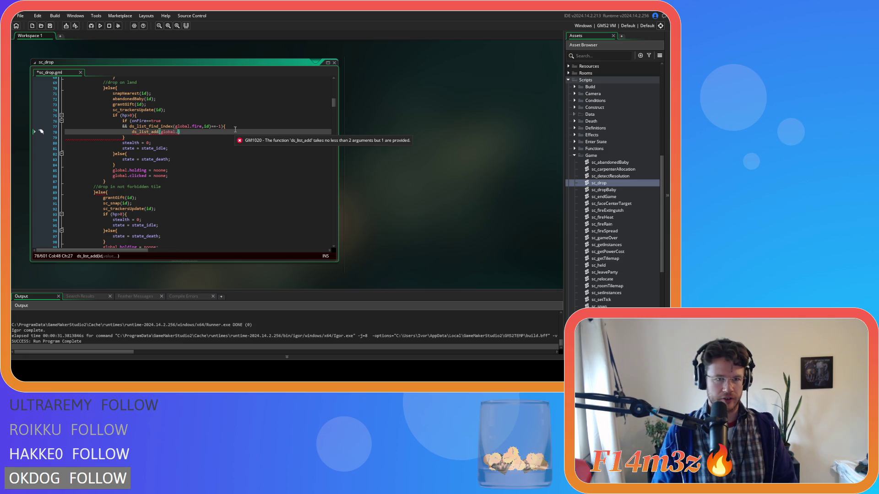
# Complete the call as ds_list_add(global.fire,id) and save sc_drop.
pyautogui.write('fire)')
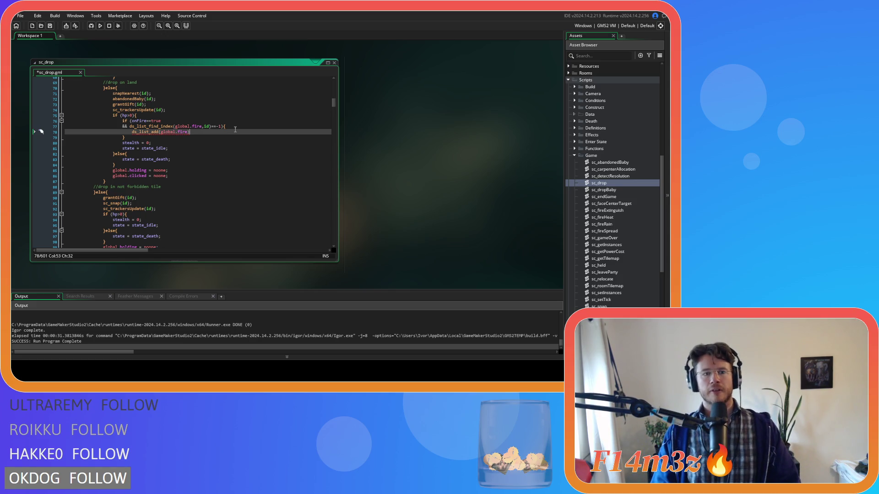
pyautogui.press('Left')
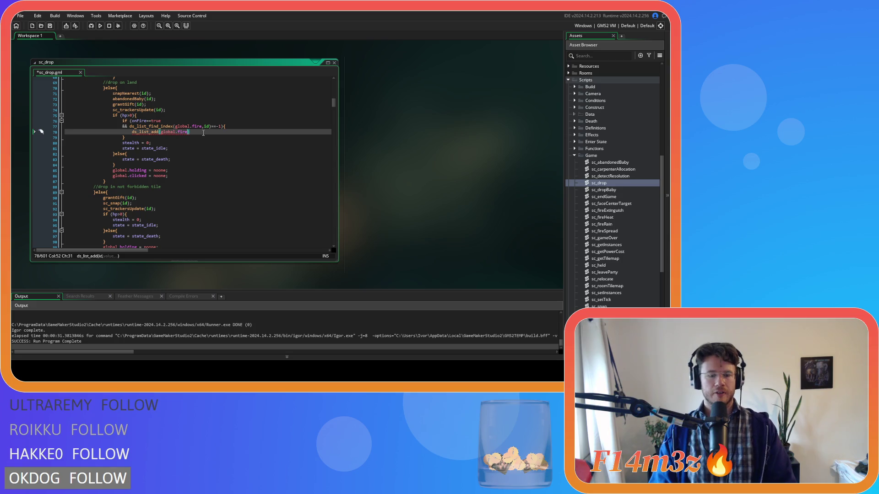
pyautogui.write(',id')
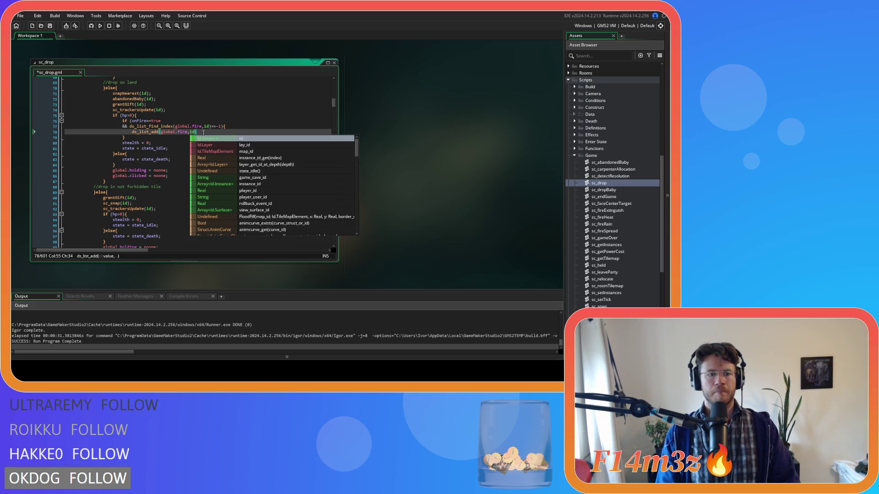
pyautogui.press('Right')
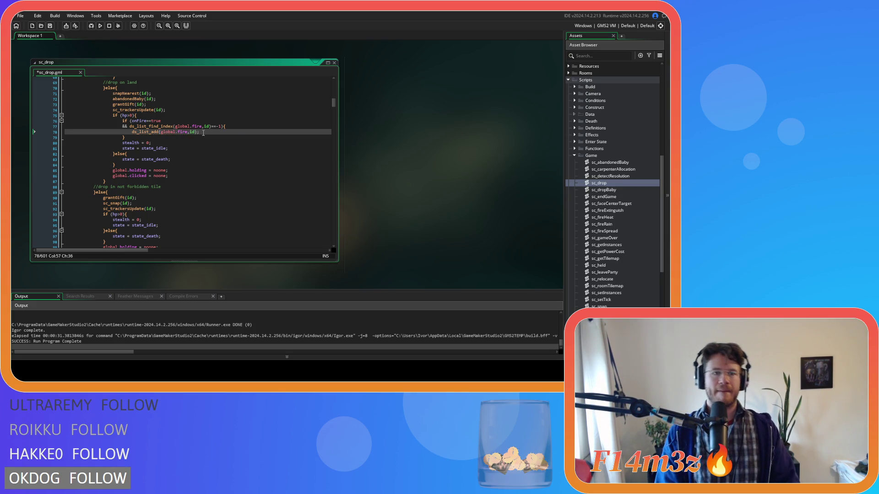
pyautogui.press('Down')
pyautogui.hotkey('ctrl', 's')
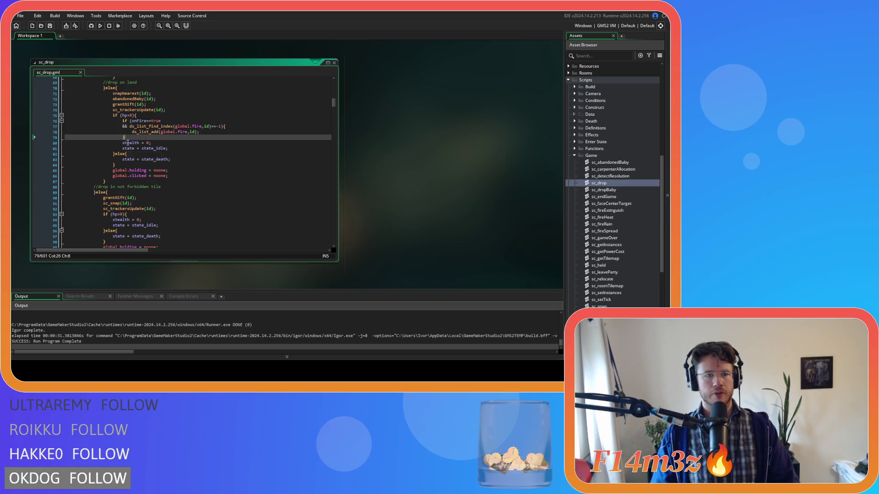
# Paste the onFire fire-list block (lines 76–79) after line 93 in the second branch and save.
pyautogui.moveTo(125, 137); pyautogui.dragTo(122, 121)
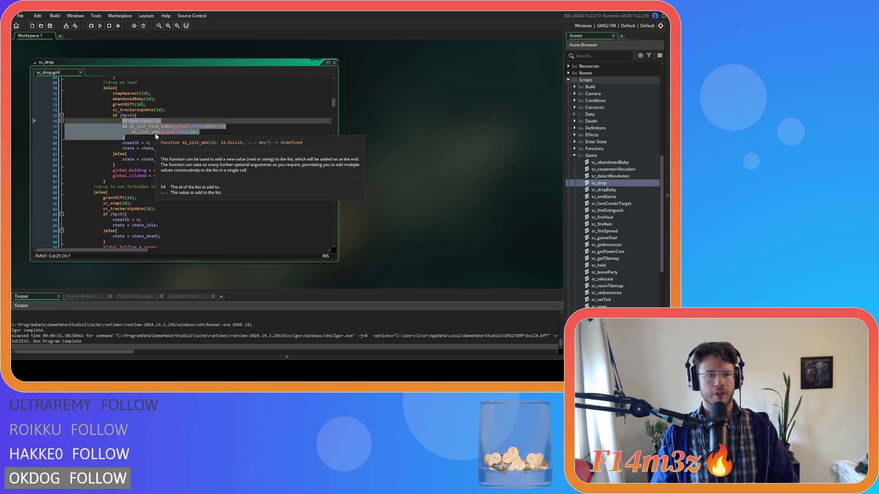
pyautogui.click(139, 214)
pyautogui.hotkey('ctrl', 'v')
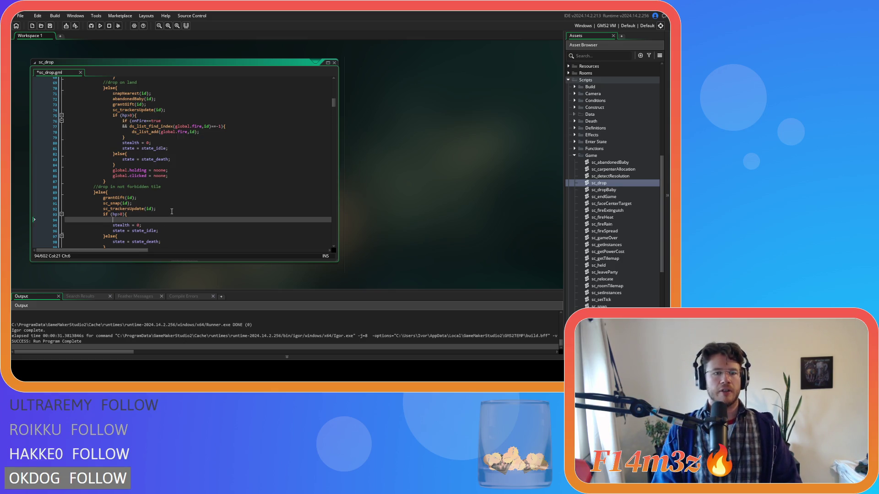
pyautogui.scroll(-2, 129, 205)
pyautogui.moveTo(129, 207); pyautogui.dragTo(60, 195)
pyautogui.click(187, 208)
pyautogui.hotkey('ctrl', 's')
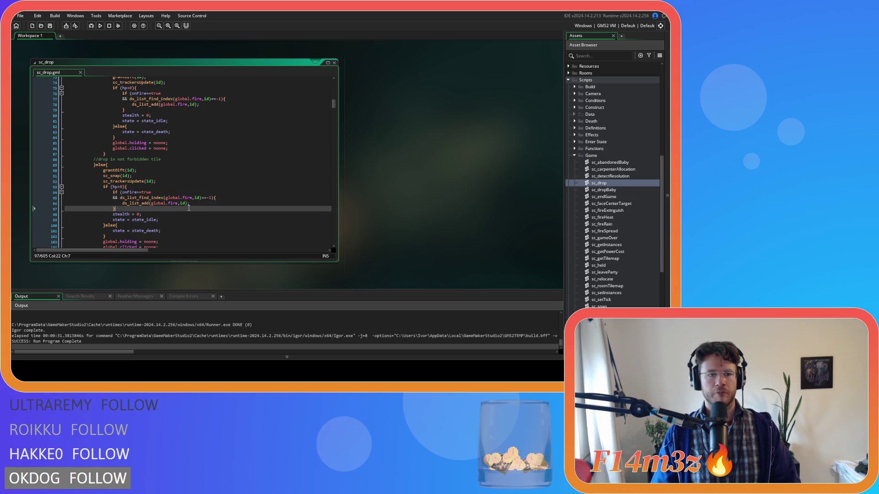
pyautogui.scroll(-7, 189, 211)
pyautogui.scroll(7, 190, 212)
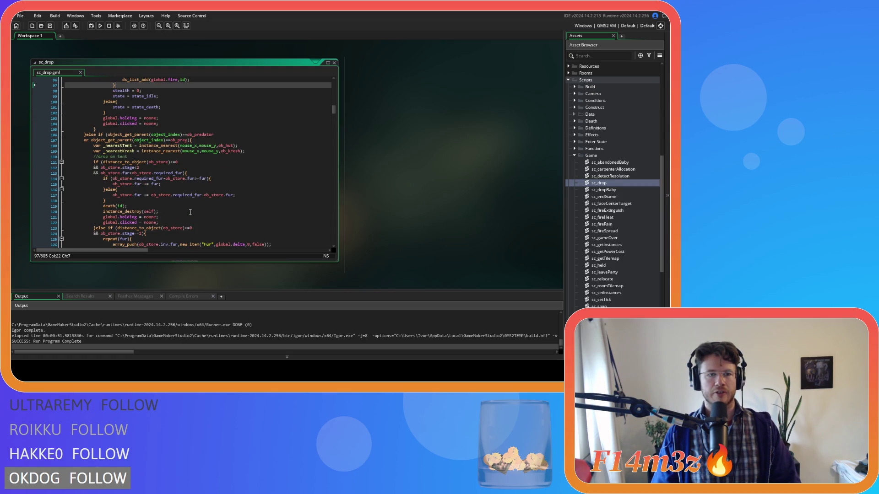
pyautogui.click(207, 184)
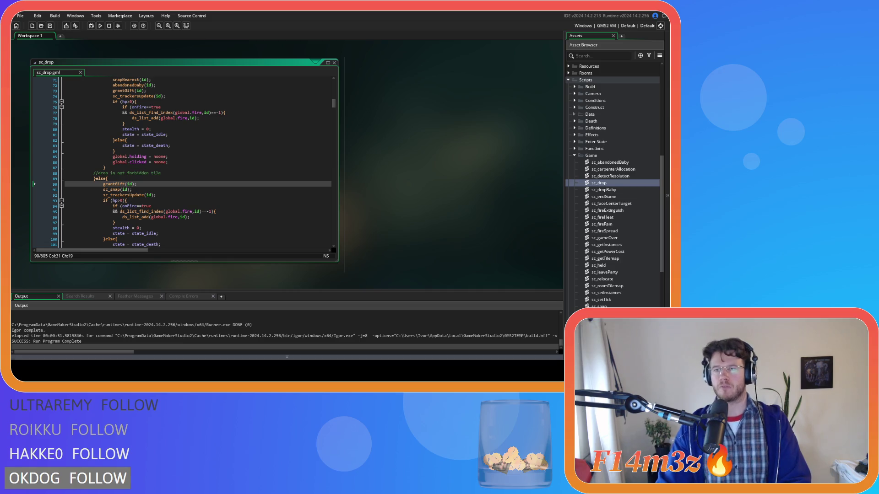
# Right-click the empty workspace beside sc_drop to show the Assets/Windows/Go To menu.
pyautogui.click(256, 156)
pyautogui.rightClick(445, 158)
# Close the sc_drop editor through the Windows menu, collapse the Game folder, and expand Miracles.
pyautogui.moveTo(459, 168)
pyautogui.click(493, 188)
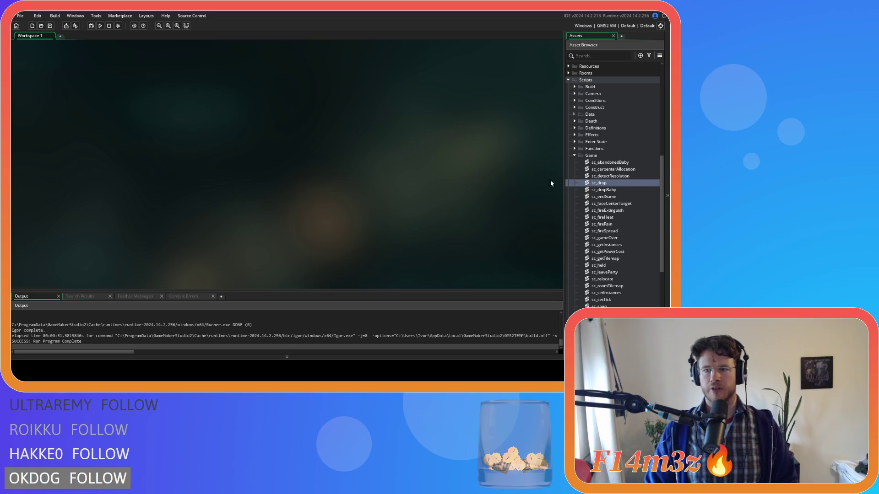
pyautogui.click(574, 155)
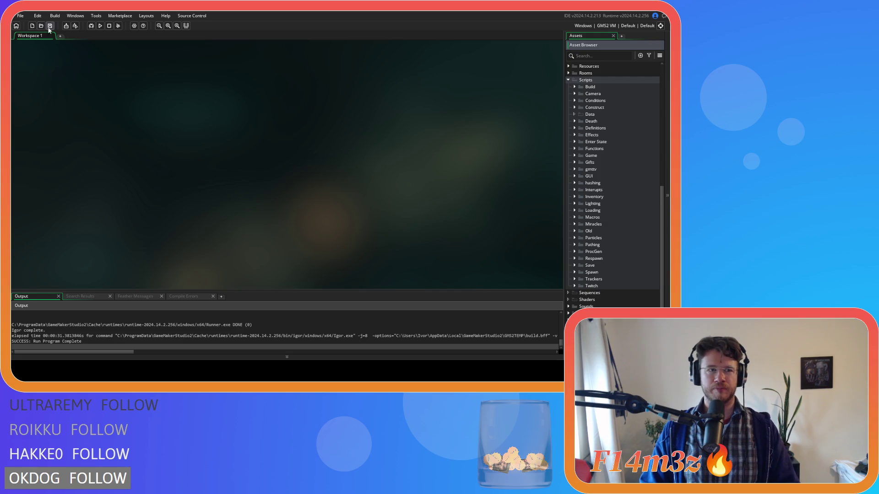
pyautogui.click(574, 156)
pyautogui.click(574, 156)
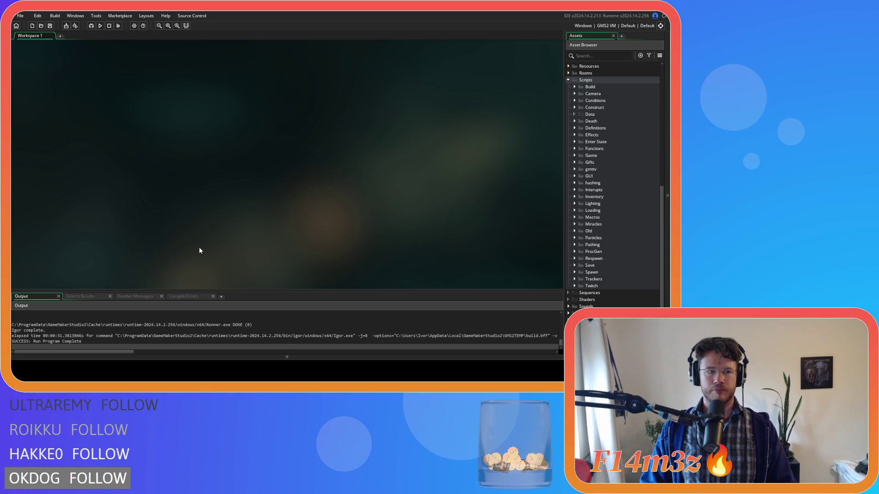
pyautogui.click(575, 225)
# Open sc_miracleFire from the Miracles folder and scroll down to the tree and bush branches.
pyautogui.scroll(-3, 614, 215)
pyautogui.doubleClick(613, 211)
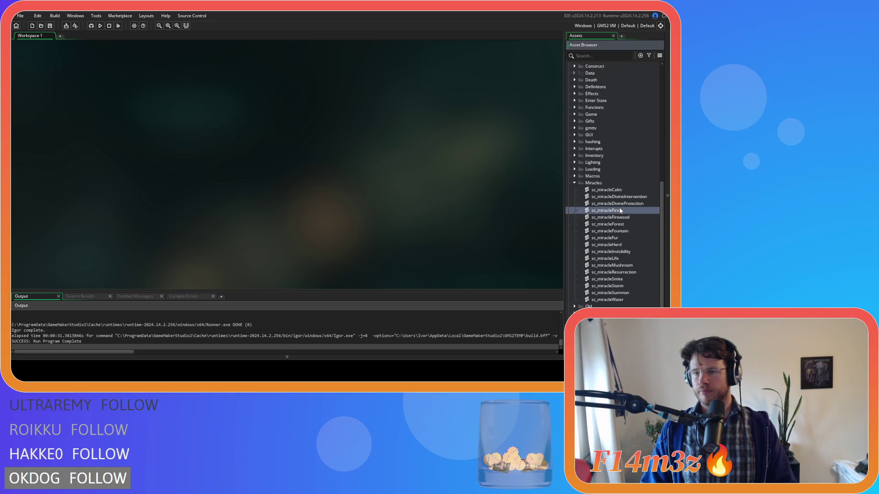
pyautogui.click(213, 167)
pyautogui.scroll(-15, 213, 166)
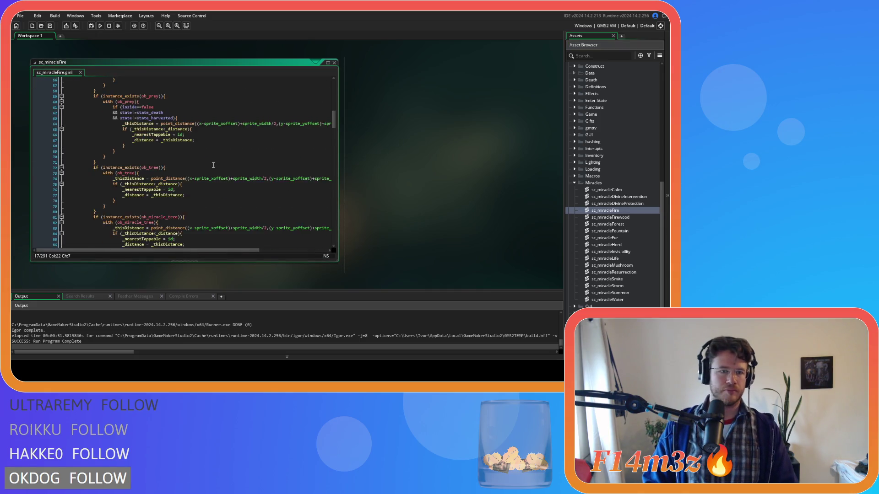
pyautogui.scroll(-8, 213, 165)
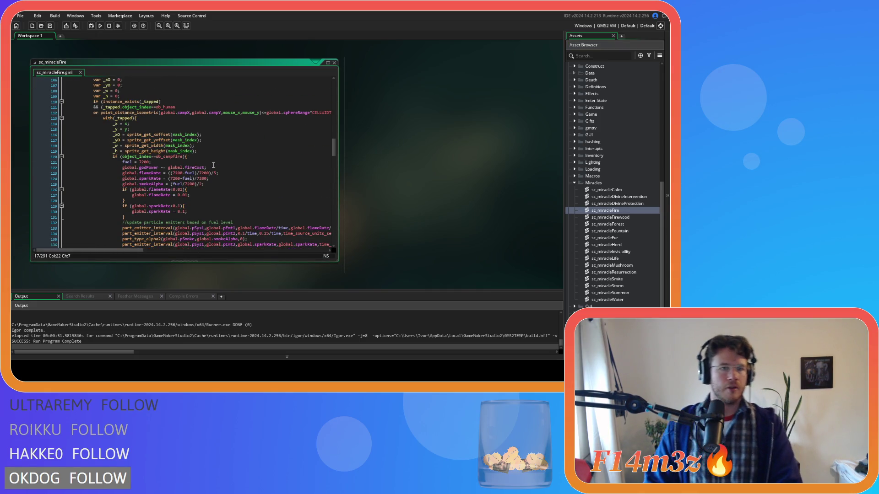
pyautogui.scroll(-9, 214, 166)
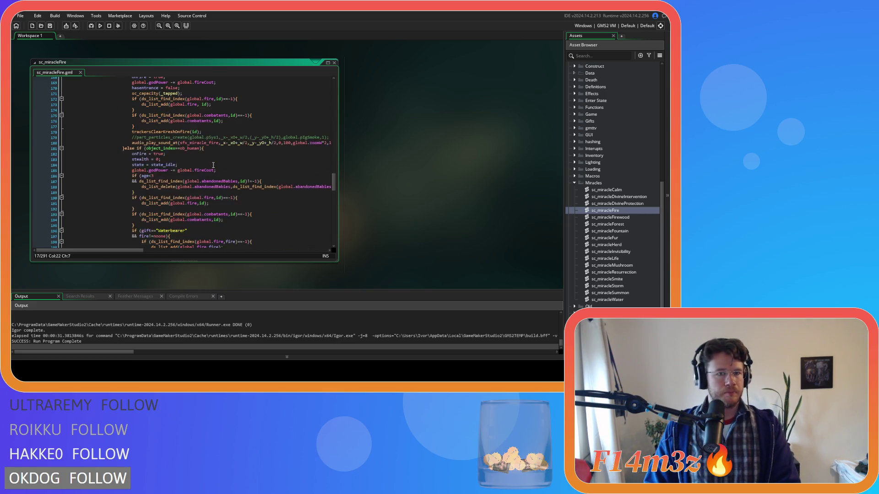
pyautogui.scroll(-3, 213, 165)
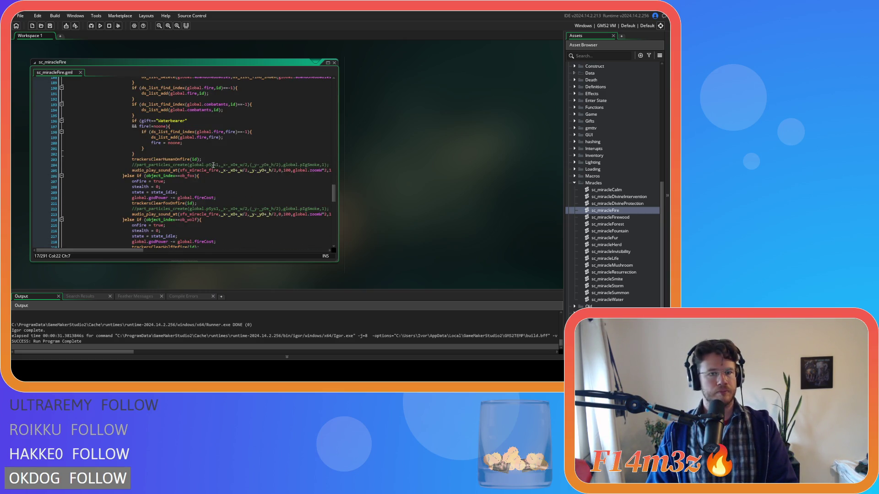
pyautogui.scroll(-9, 214, 165)
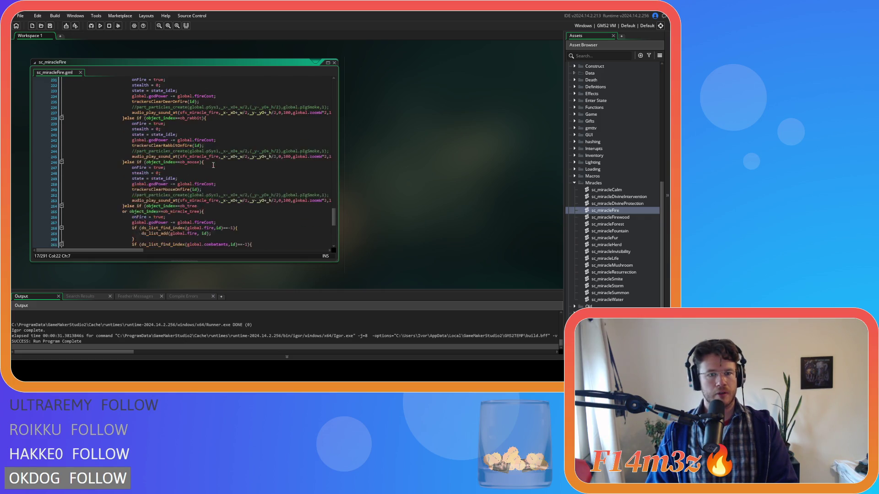
pyautogui.scroll(-2, 213, 166)
pyautogui.scroll(-2, 265, 188)
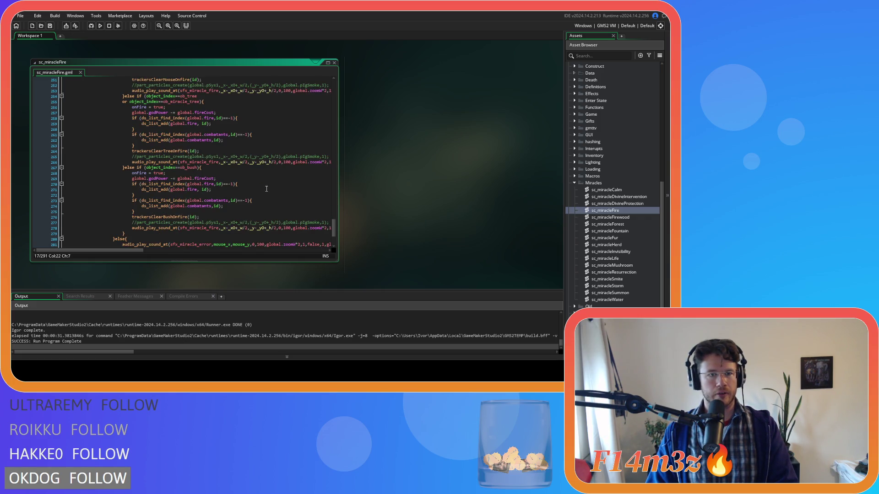
pyautogui.scroll(1, 266, 189)
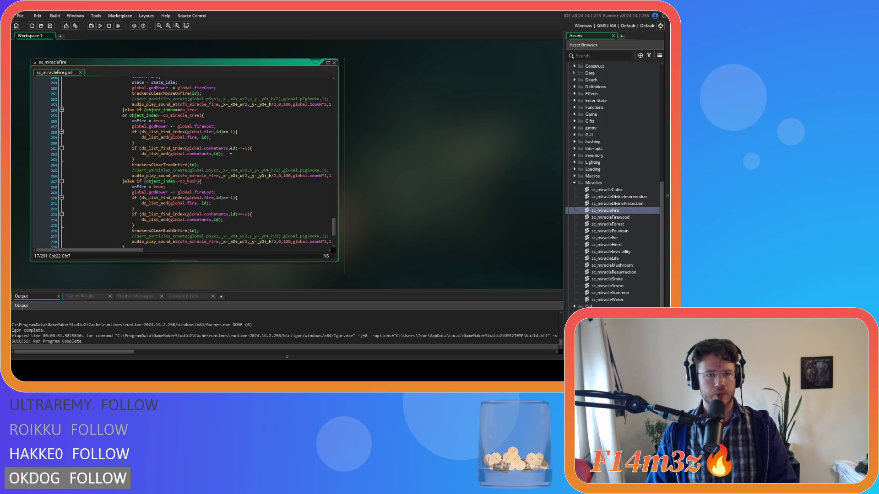
# Comment out the tree branch's fire-list and combatants-list additions with Ctrl+K.
pyautogui.moveTo(143, 142); pyautogui.dragTo(134, 134)
pyautogui.hotkey('ctrl', 'k')
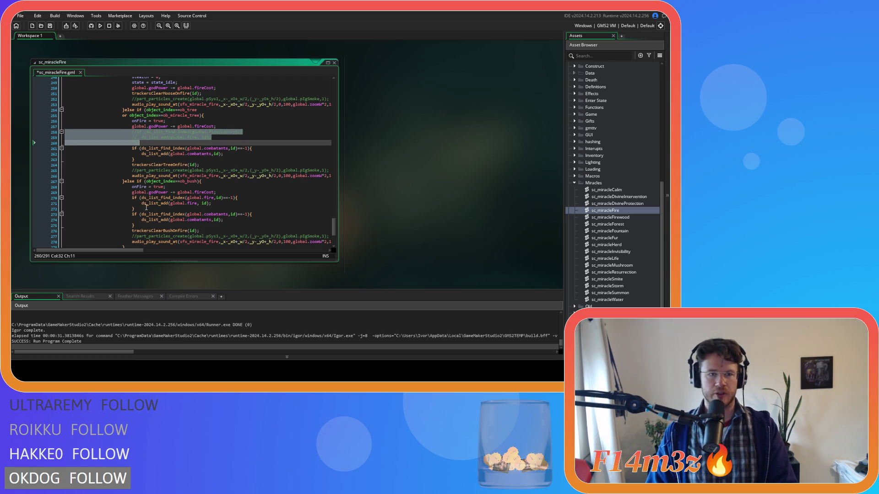
pyautogui.click(138, 208)
pyautogui.press('Up')
pyautogui.press('Up')
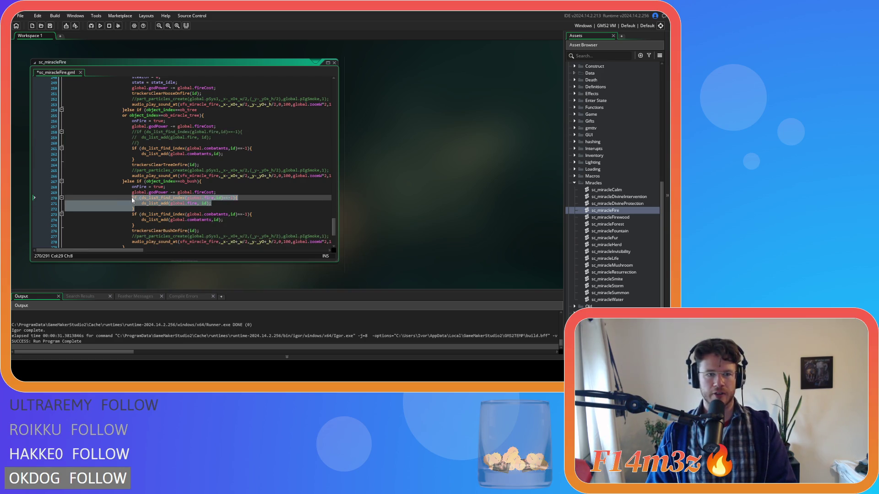
pyautogui.click(141, 160)
pyautogui.moveTo(141, 160); pyautogui.dragTo(127, 149)
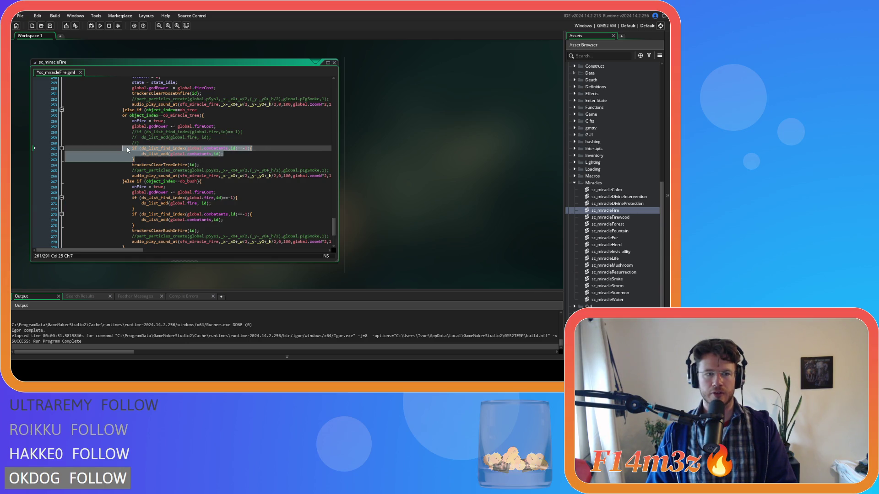
pyautogui.hotkey('ctrl', 'k')
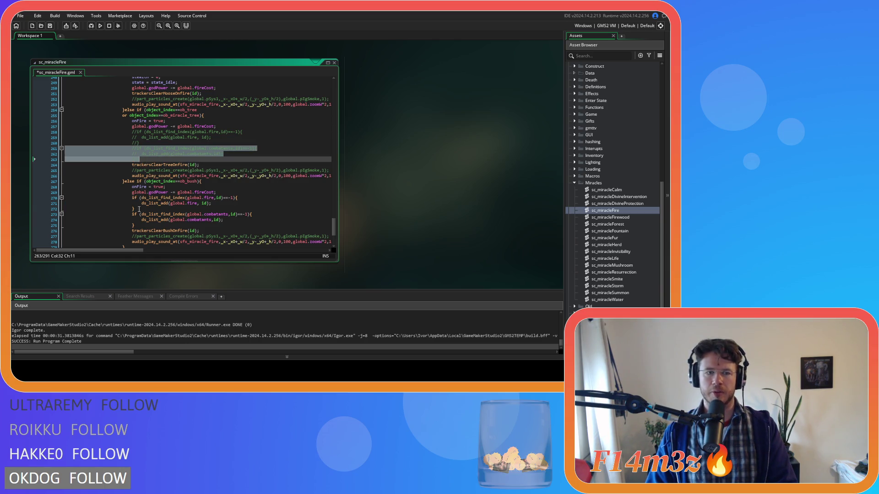
# Comment out the bush branch's list additions, save, and review the commented lines.
pyautogui.moveTo(140, 224); pyautogui.dragTo(135, 198)
pyautogui.hotkey('ctrl', 'k')
pyautogui.hotkey('ctrl', 's')
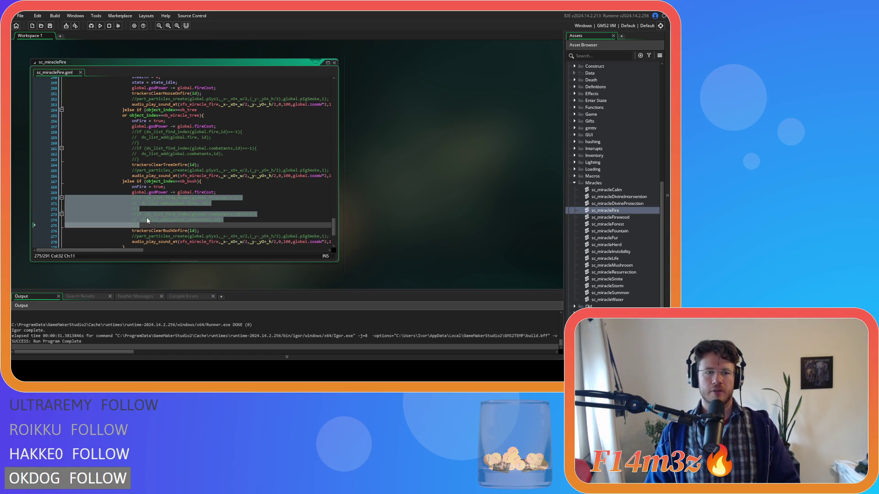
pyautogui.click(251, 226)
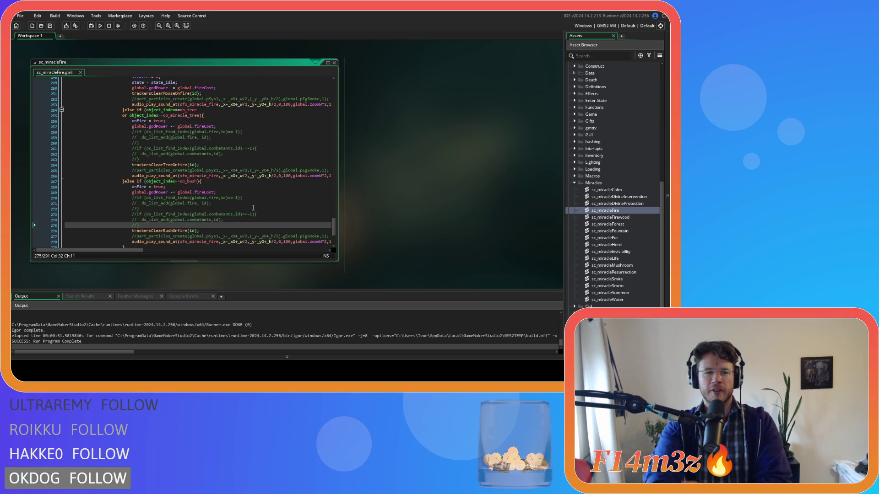
pyautogui.click(244, 197)
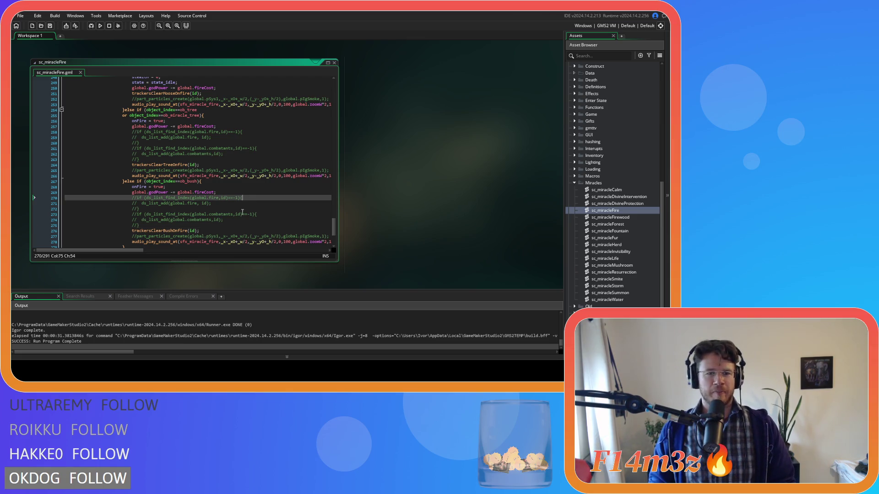
pyautogui.scroll(2, 243, 211)
pyautogui.click(209, 162)
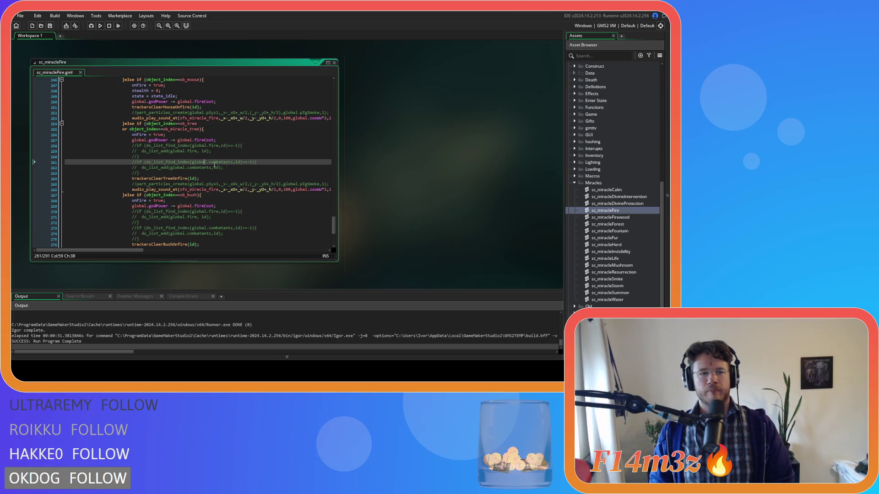
pyautogui.scroll(5, 209, 162)
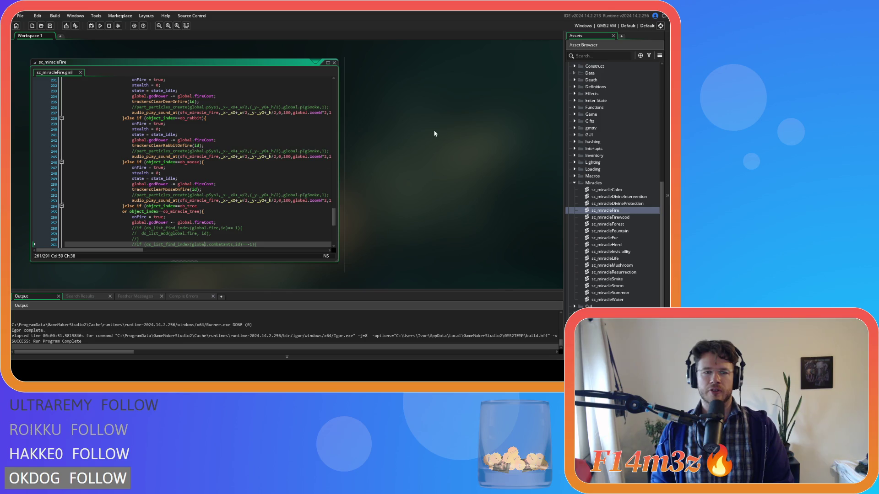
pyautogui.scroll(-4, 578, 251)
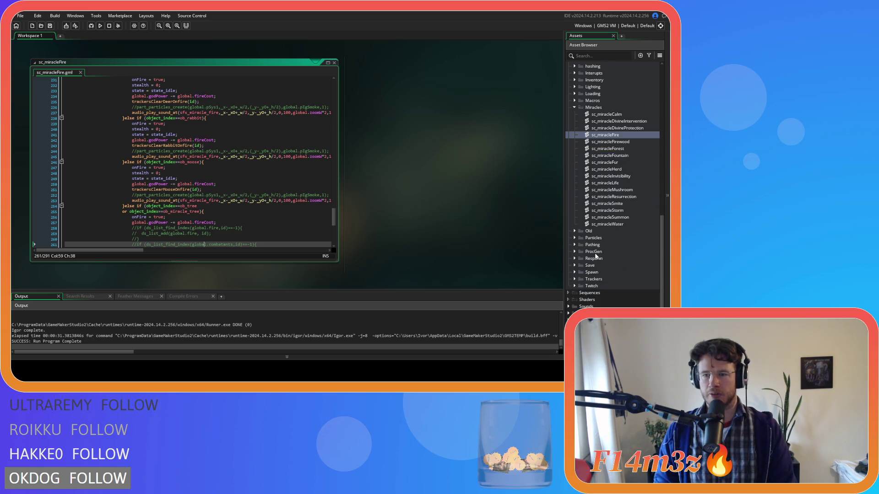
# Open ob_lighting from Objects > Lighting and bring up its Alarm 1 event code.
pyautogui.click(575, 107)
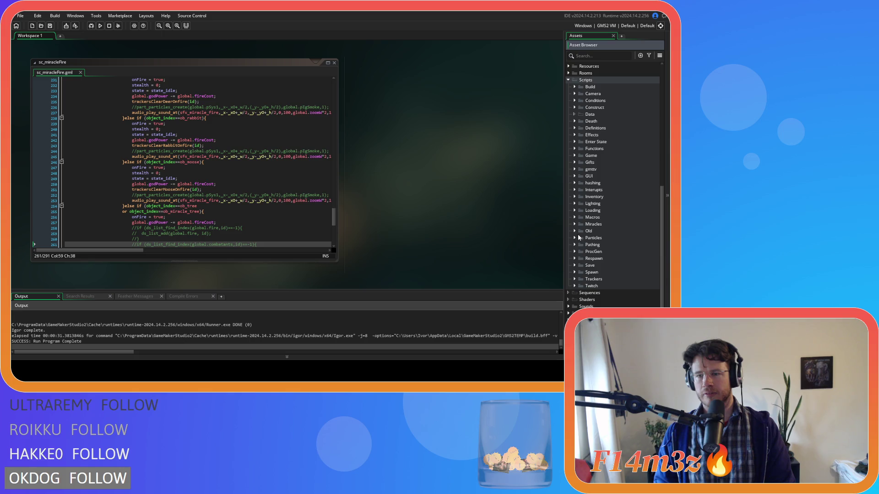
pyautogui.scroll(8, 579, 254)
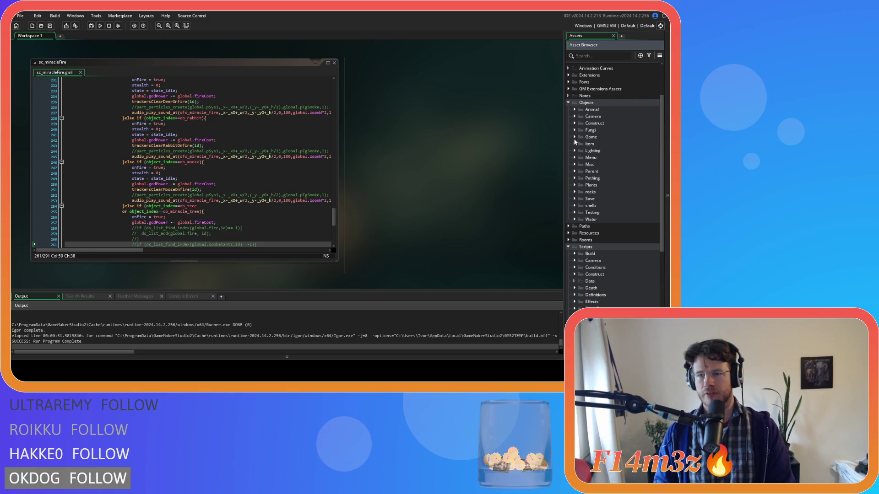
pyautogui.click(574, 137)
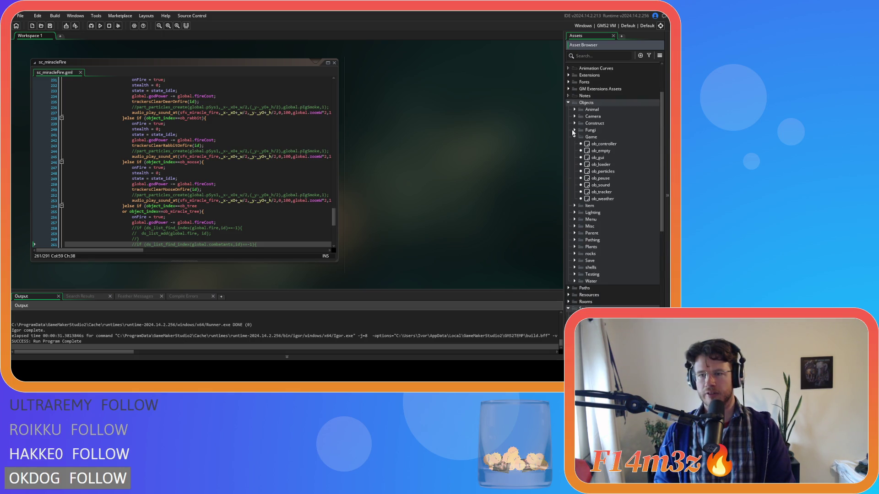
pyautogui.click(574, 137)
pyautogui.click(574, 151)
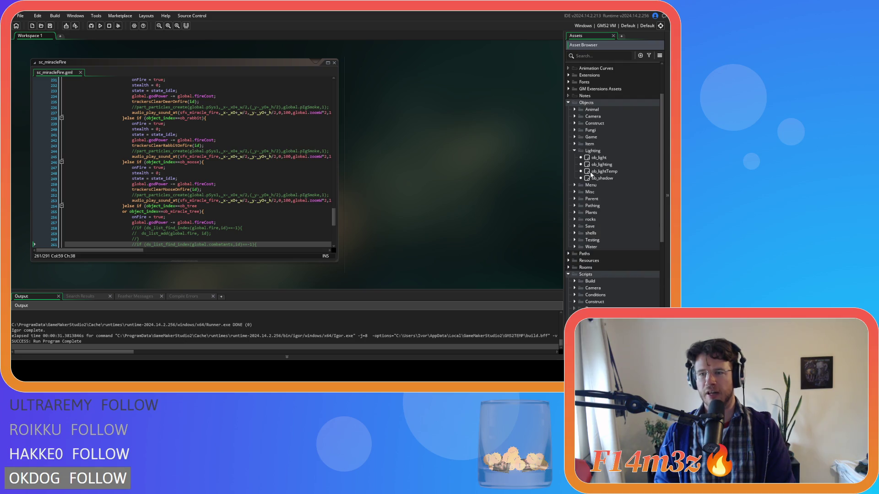
pyautogui.doubleClick(619, 166)
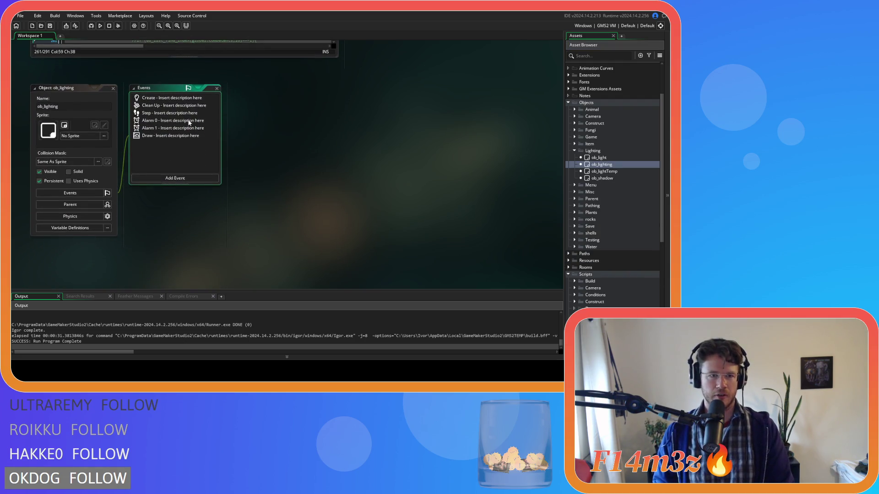
pyautogui.doubleClick(162, 113)
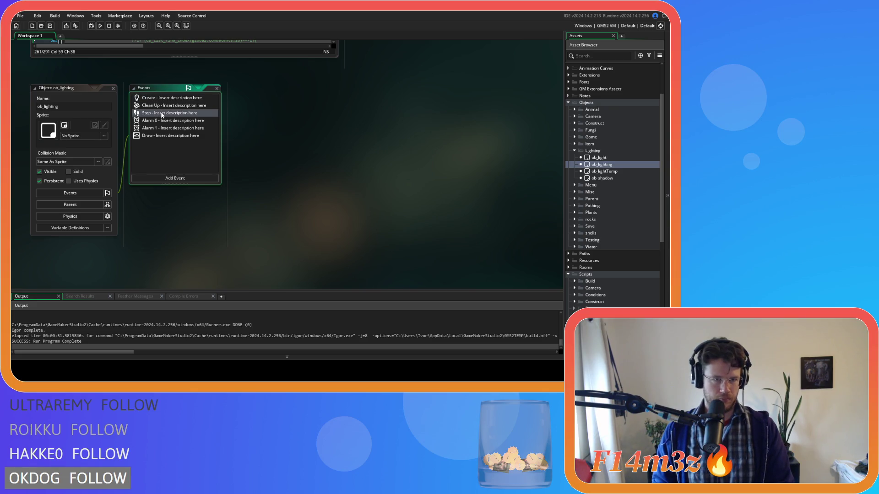
pyautogui.doubleClick(166, 121)
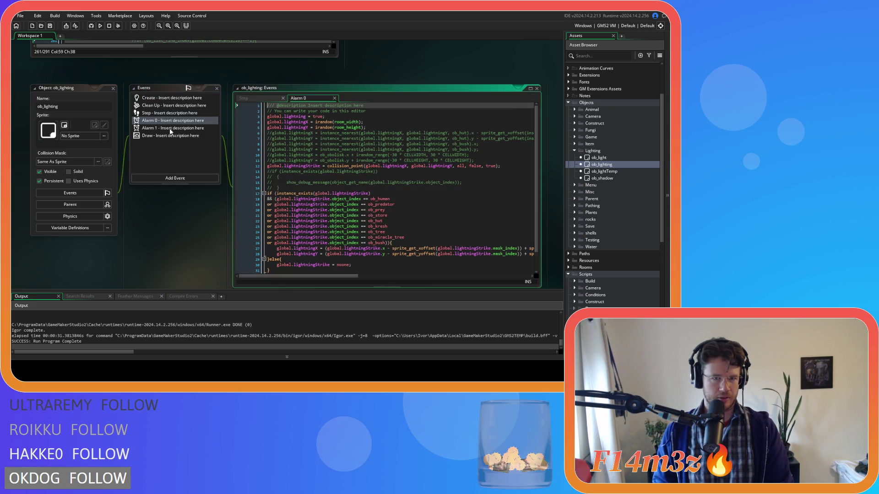
pyautogui.doubleClick(170, 128)
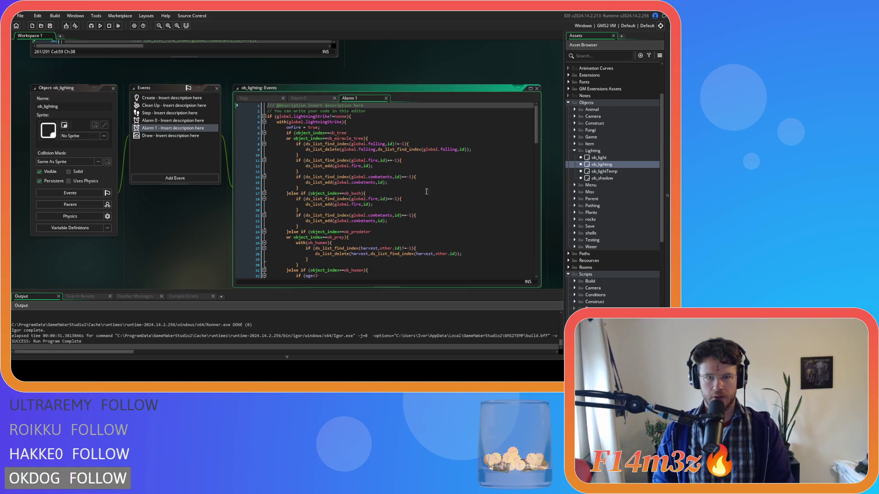
# Comment out the tree and bush fire and combatant list additions in Alarm 1, then save.
pyautogui.click(376, 140)
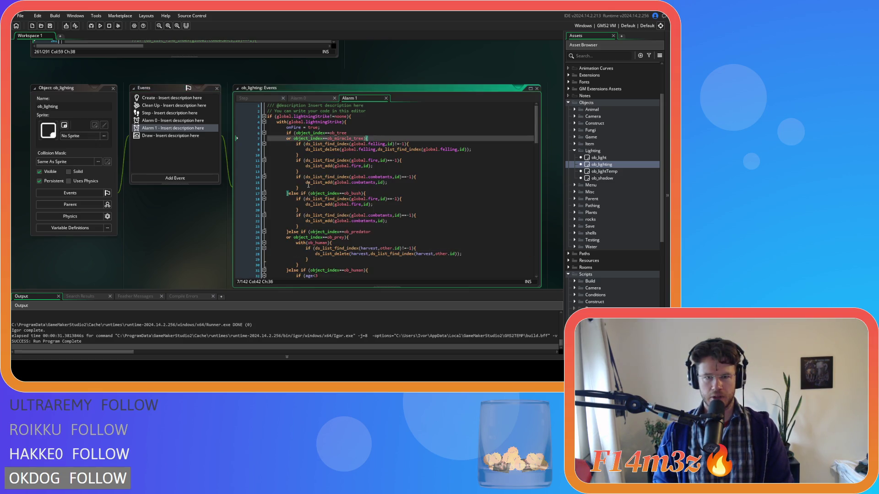
pyautogui.moveTo(308, 186); pyautogui.dragTo(293, 161)
pyautogui.hotkey('ctrl', 'k')
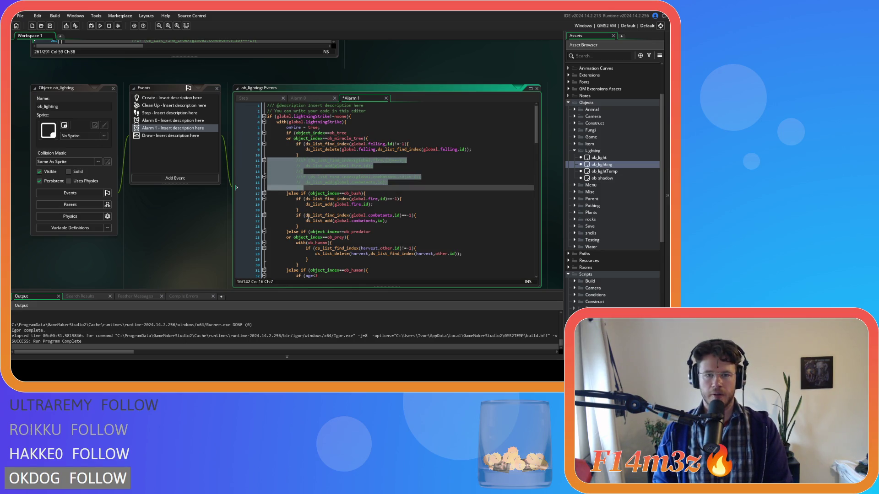
pyautogui.moveTo(311, 226); pyautogui.dragTo(290, 197)
pyautogui.hotkey('ctrl', 'k')
pyautogui.click(387, 221)
pyautogui.hotkey('ctrl', 's')
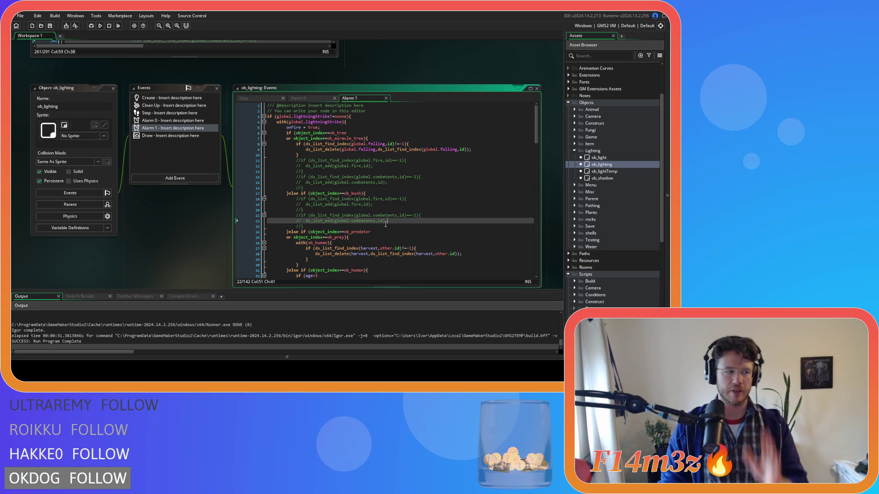
pyautogui.click(371, 193)
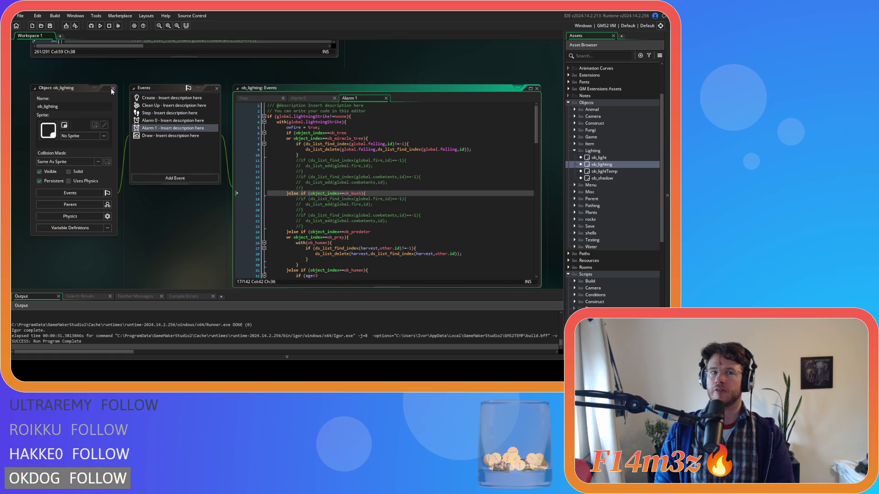
# Close the ob_lighting object editor and collapse the Lighting objects folder.
pyautogui.click(112, 89)
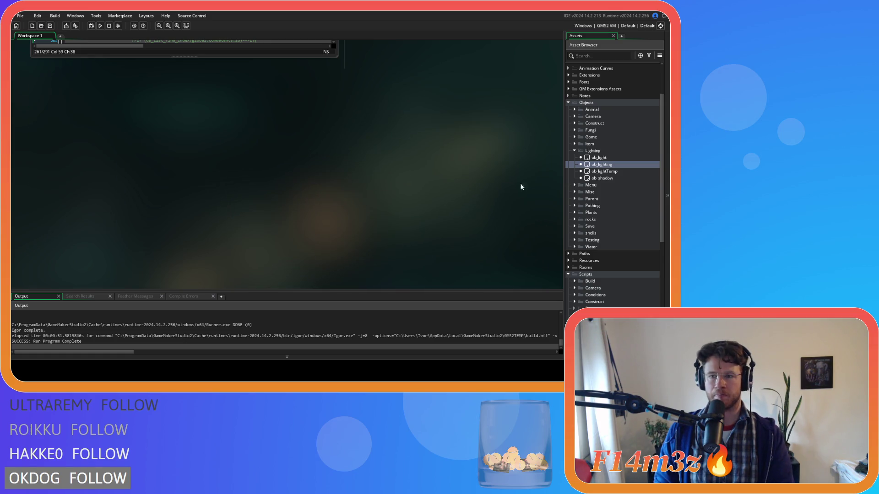
pyautogui.click(575, 151)
pyautogui.click(575, 151)
pyautogui.scroll(-3, 577, 233)
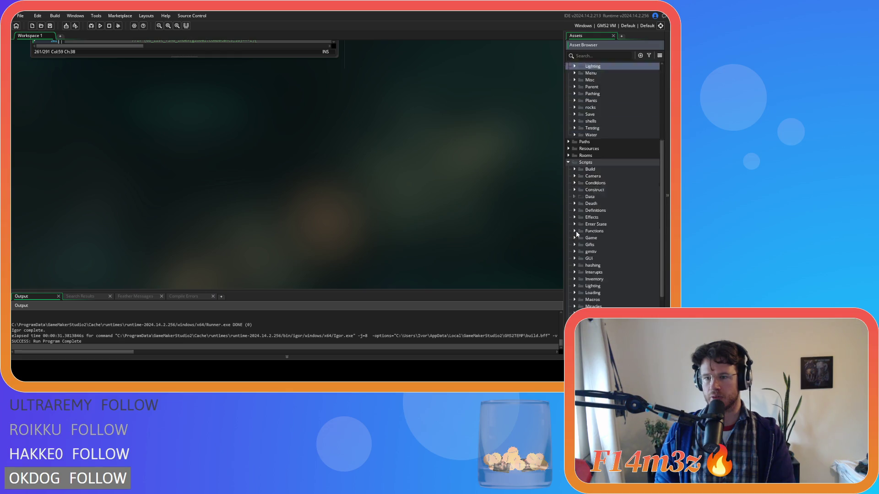